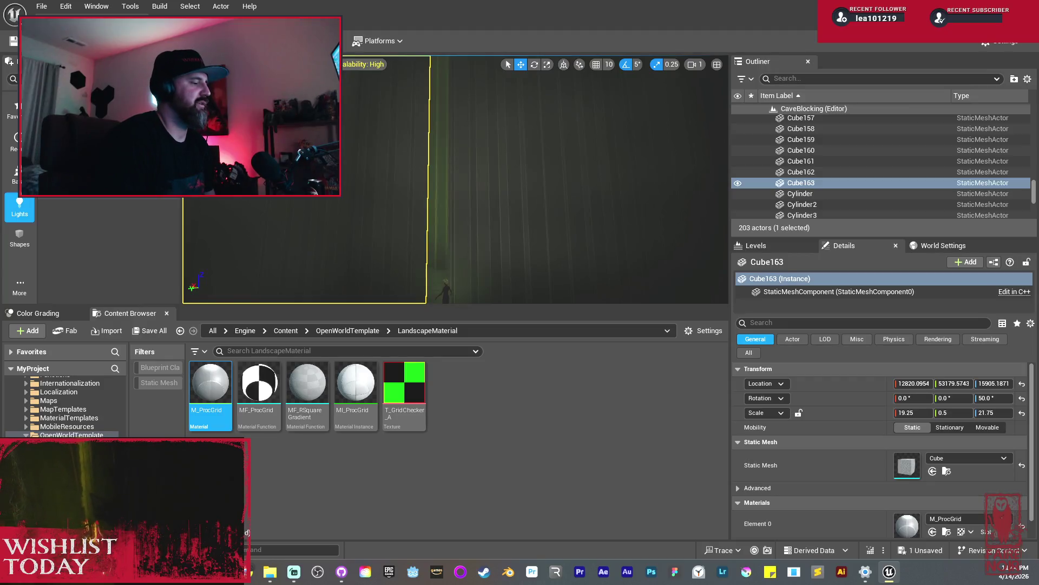
# Duplicate wall Cube163 and narrow the copy, Cube164, to X scale 3.0.
pyautogui.moveTo(487, 180); pyautogui.dragTo(488, 179)
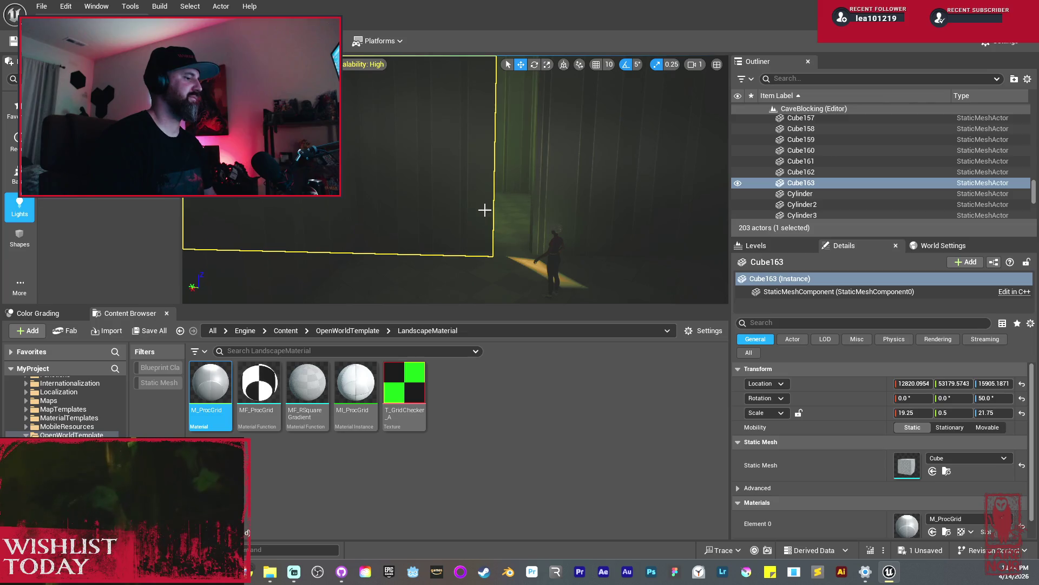
pyautogui.scroll(3, 438, 175)
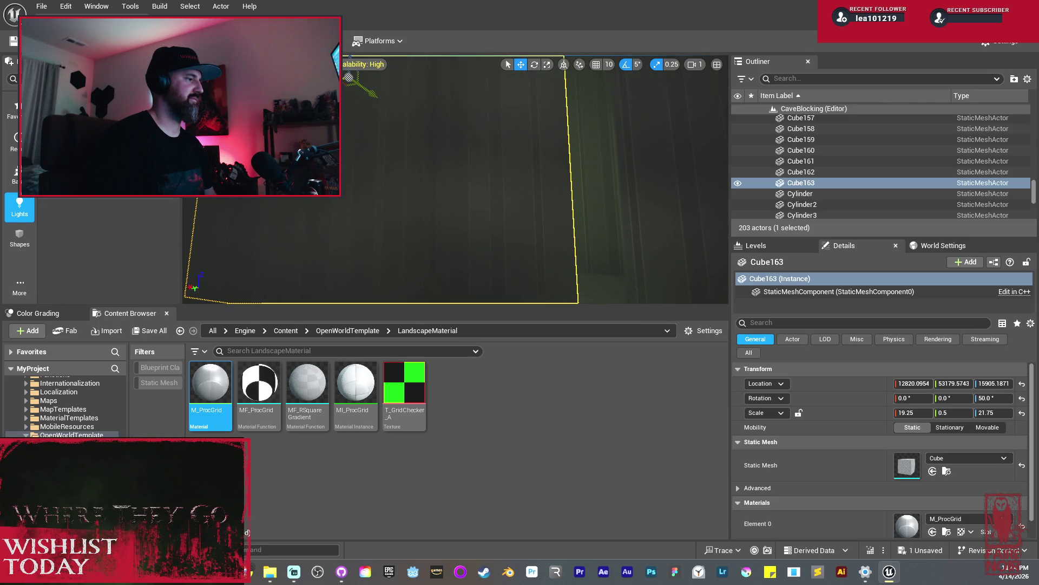
pyautogui.scroll(-3, 438, 175)
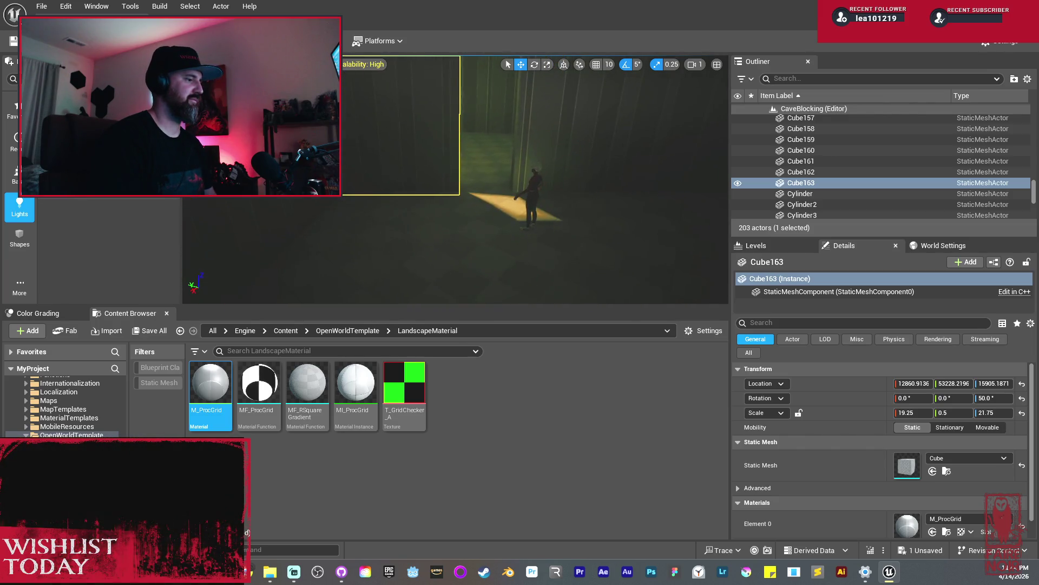
pyautogui.scroll(3, 438, 175)
pyautogui.scroll(2, 438, 175)
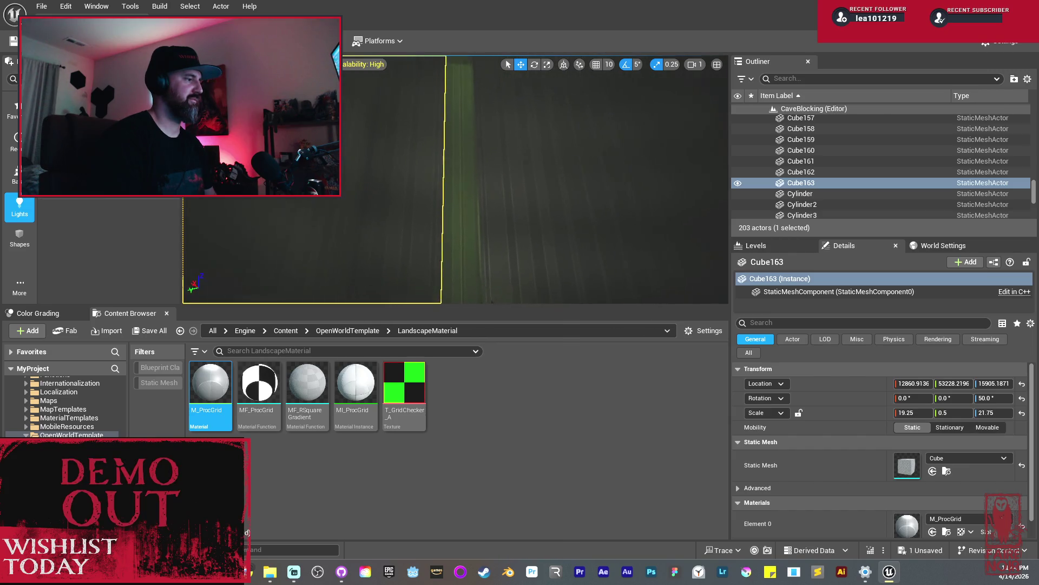
pyautogui.hotkey('ctrl', 'd')
pyautogui.moveTo(438, 175)
pyautogui.mouseDown()
pyautogui.moveTo(362, 157)
pyautogui.moveTo(456, 179)
pyautogui.mouseUp()
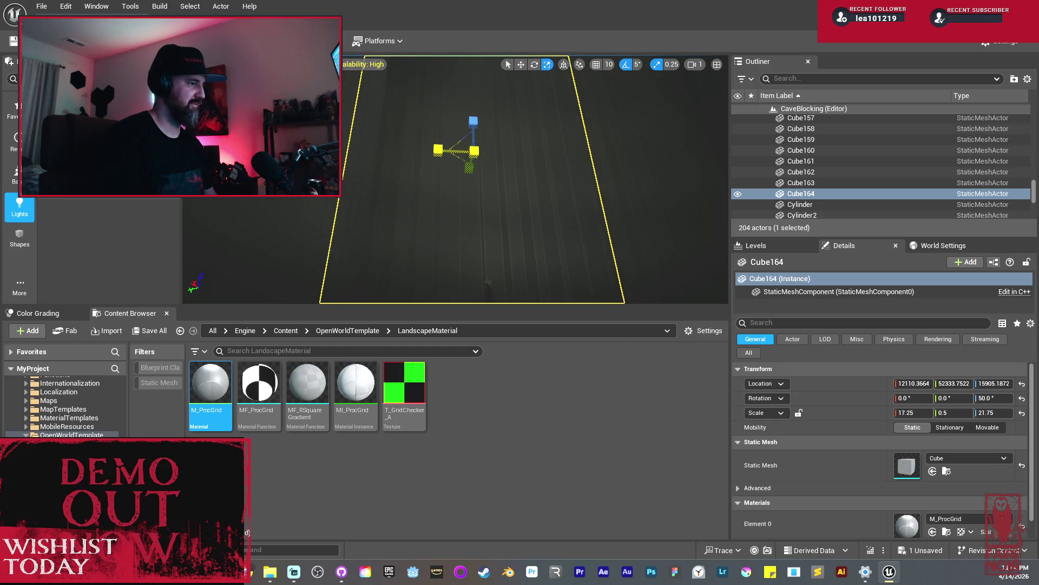
pyautogui.moveTo(438, 150); pyautogui.dragTo(457, 150)
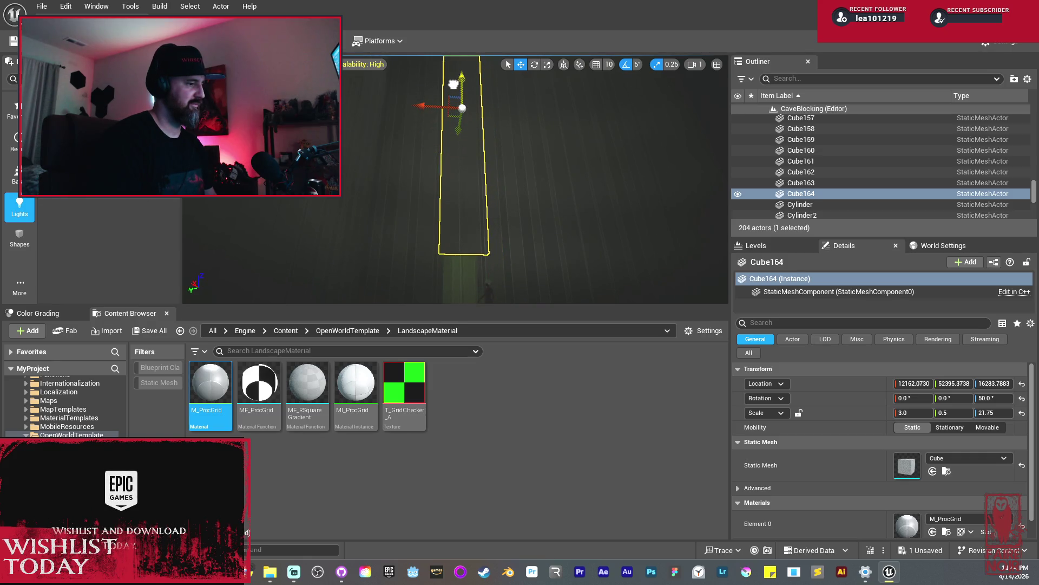
# Fly toward the doorway below the new piece and select wall Cube157.
pyautogui.scroll(3, 453, 84)
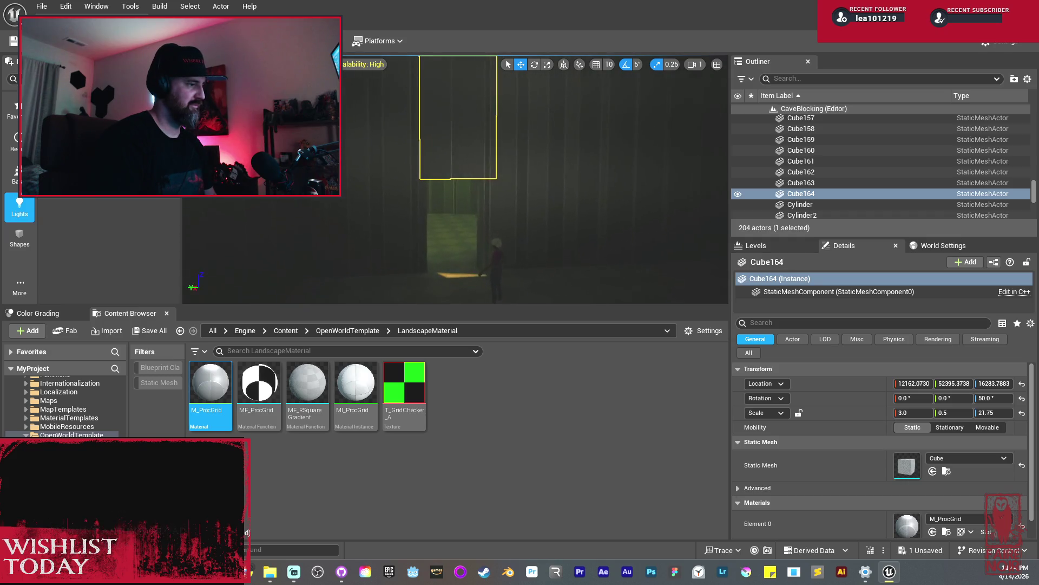
pyautogui.moveTo(486, 141); pyautogui.dragTo(486, 142)
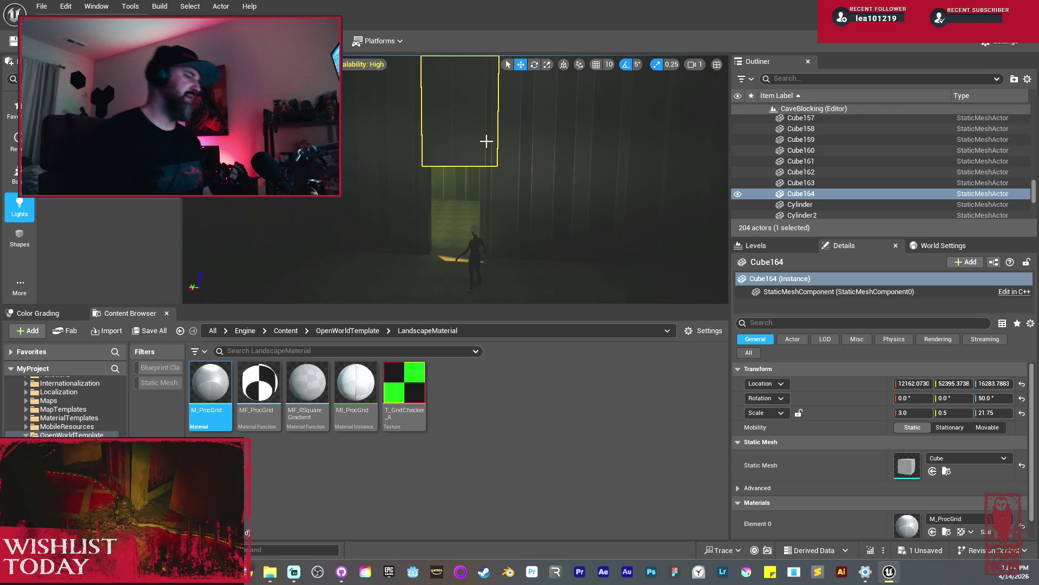
pyautogui.moveTo(457, 157)
pyautogui.mouseDown()
pyautogui.moveTo(460, 68)
pyautogui.moveTo(476, 65)
pyautogui.moveTo(501, 84)
pyautogui.mouseUp()
pyautogui.click(352, 162)
# Add Cube158 to Cube157 and stretch both walls to X scale 38.5.
pyautogui.moveTo(352, 238); pyautogui.dragTo(368, 233)
pyautogui.keyDown('ctrl'); pyautogui.click(352, 238); pyautogui.keyUp('ctrl')
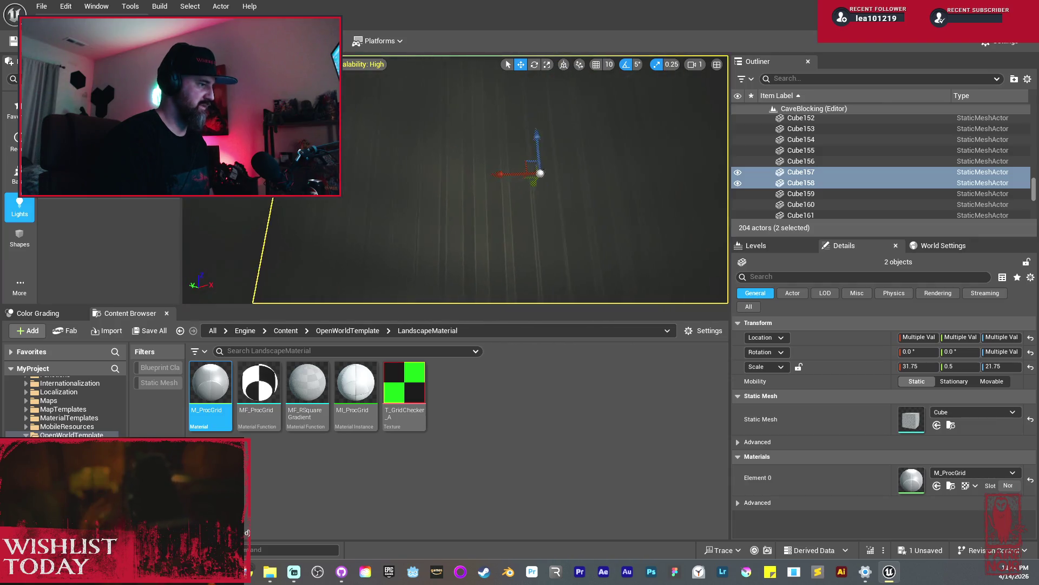
pyautogui.moveTo(455, 179); pyautogui.dragTo(471, 172)
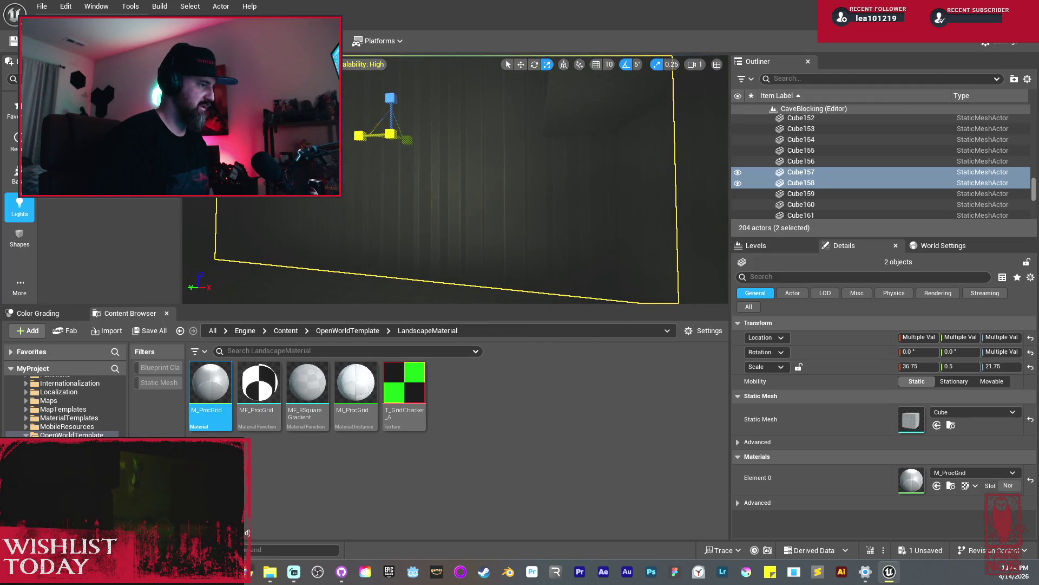
# Fly around the lit corridor to view the lengthened walls from several angles.
pyautogui.press('w')
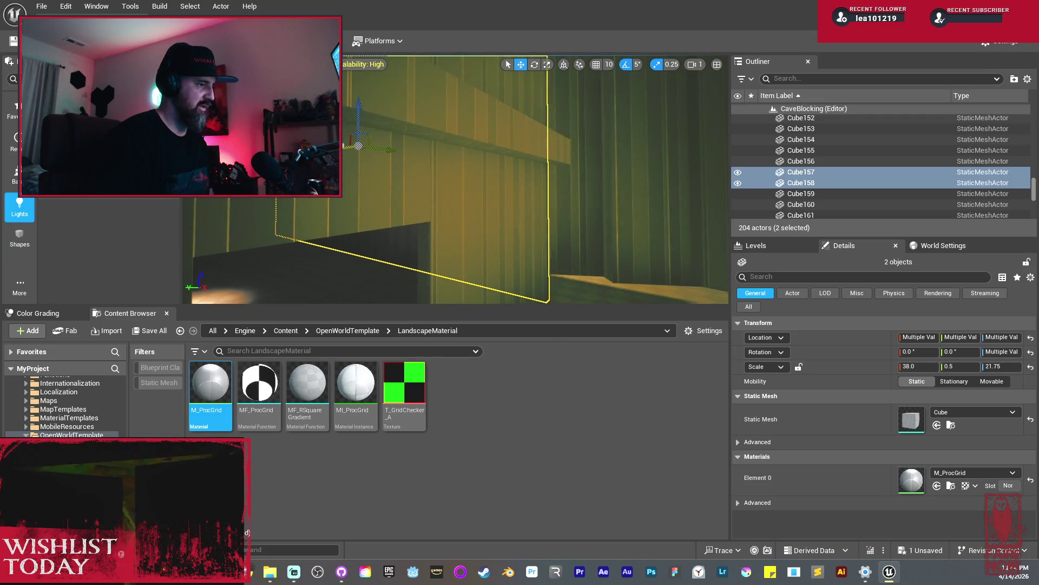
pyautogui.press('s')
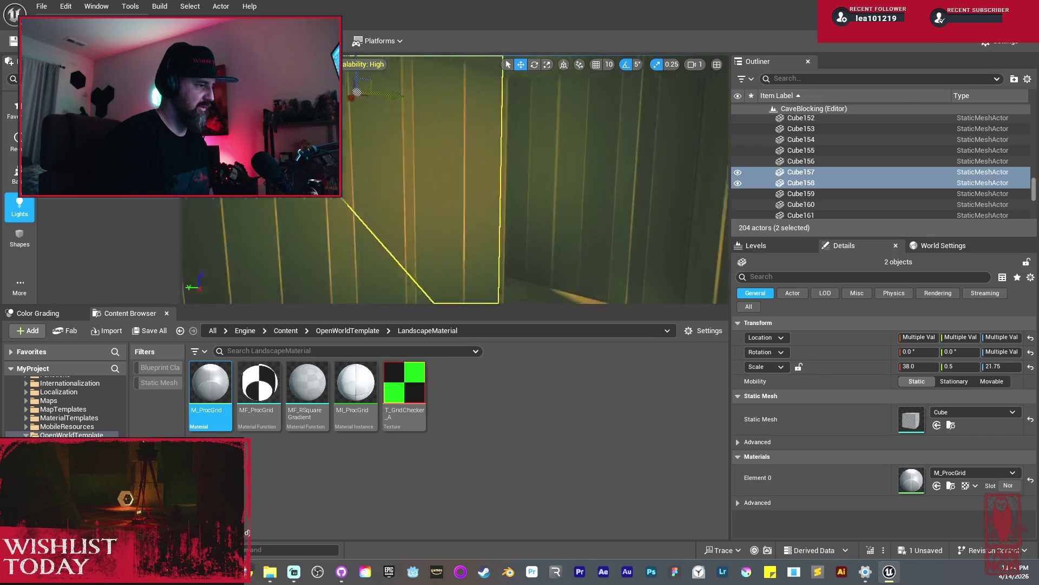
pyautogui.press('s')
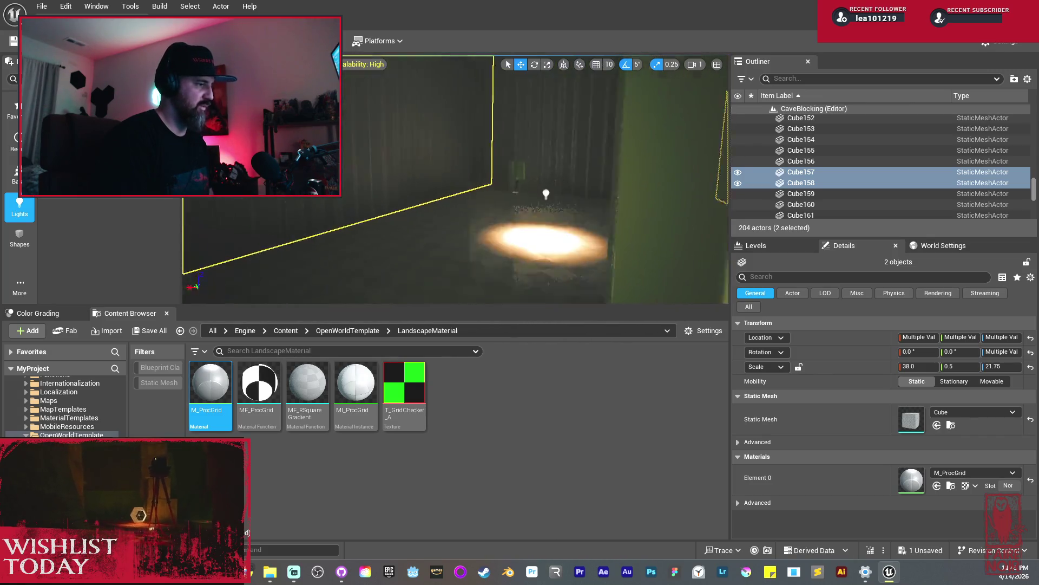
pyautogui.press('w')
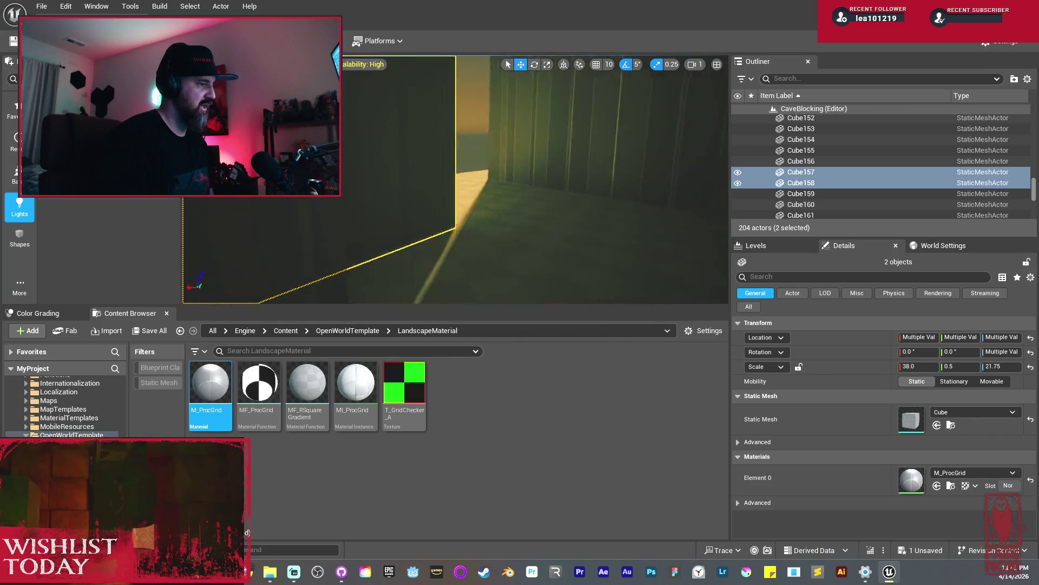
pyautogui.press('a')
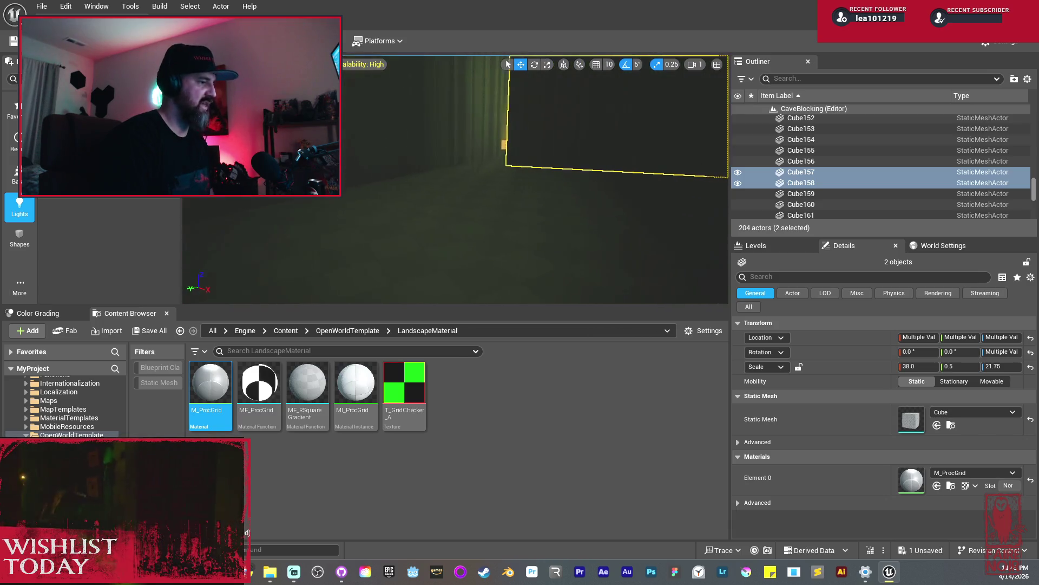
pyautogui.press('a')
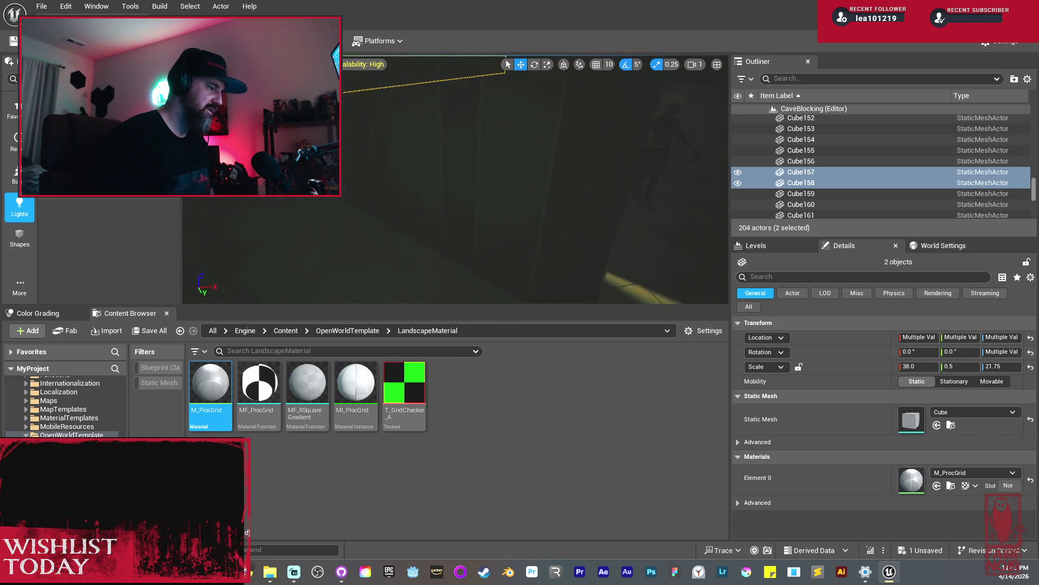
pyautogui.press('d')
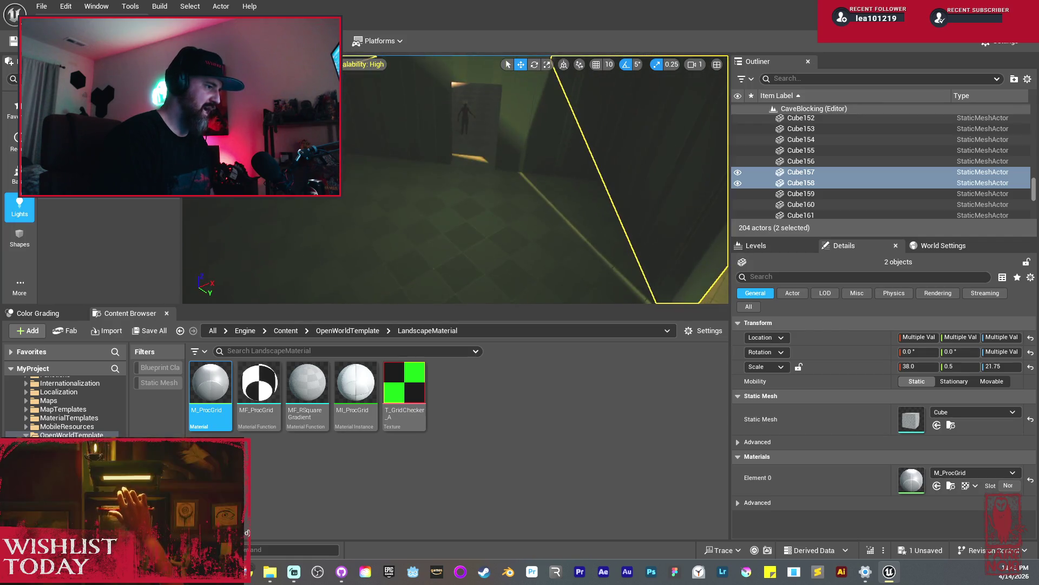
pyautogui.press('q')
pyautogui.press('s')
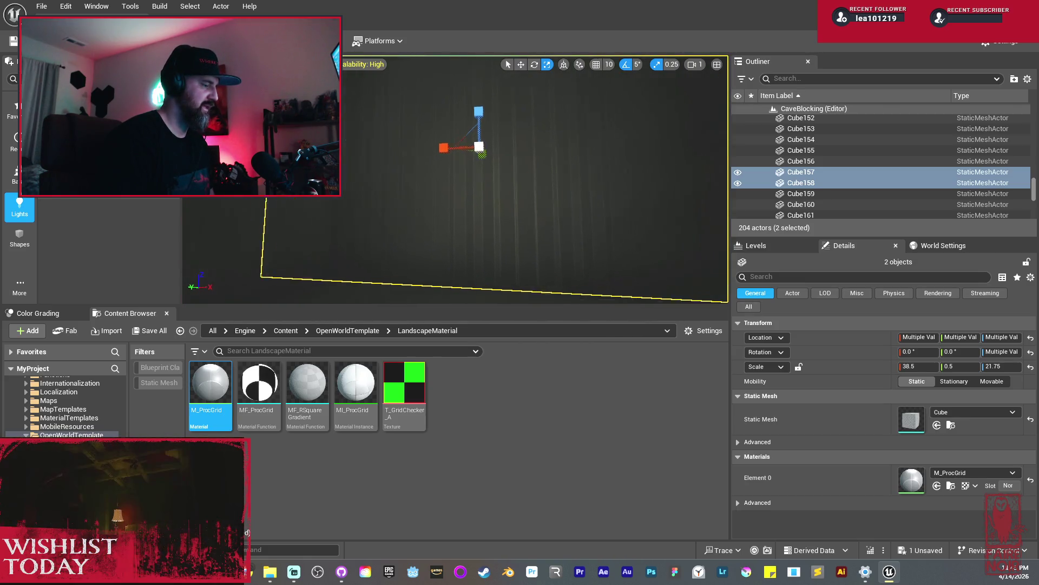
pyautogui.press('s')
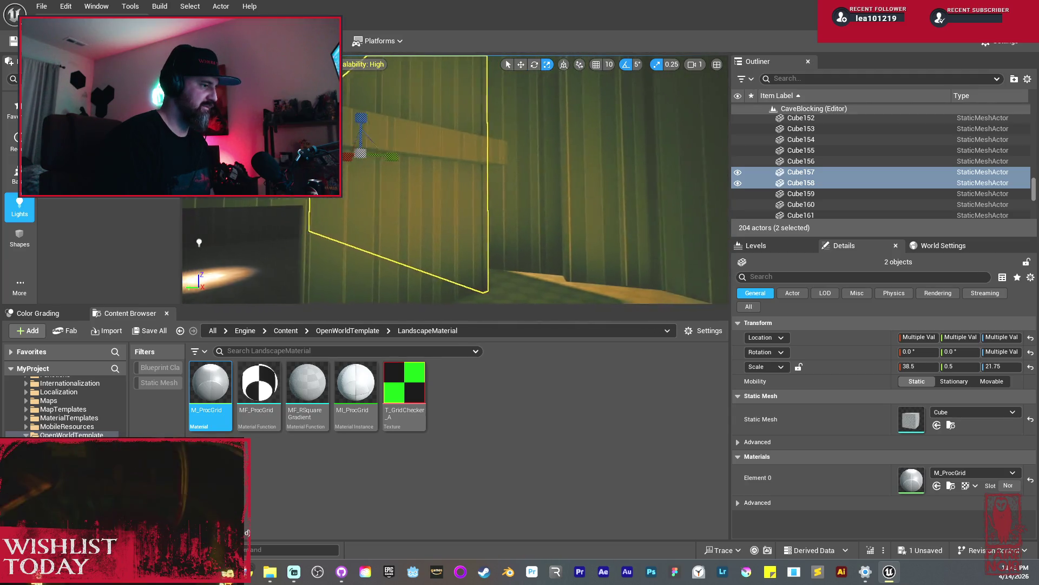
# Nudge the two lengthened walls slightly along X, then pick wall Cube162.
pyautogui.press('w')
pyautogui.moveTo(355, 156); pyautogui.dragTo(580, 157)
pyautogui.scroll(5, 442, 184)
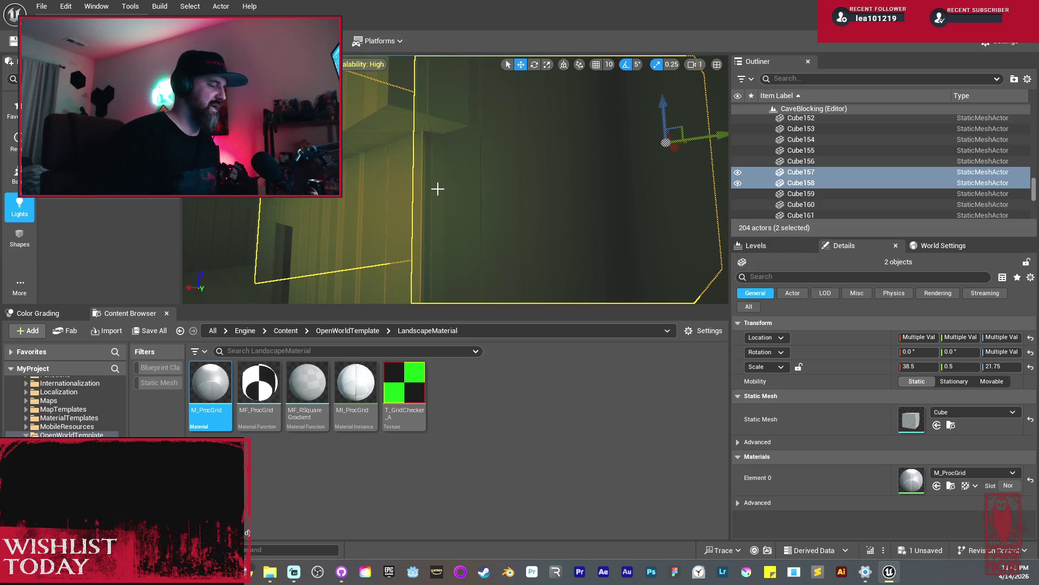
pyautogui.moveTo(438, 188)
pyautogui.mouseDown()
pyautogui.moveTo(428, 157)
pyautogui.moveTo(404, 141)
pyautogui.mouseUp()
pyautogui.click(520, 188)
# Duplicate Cube162 into new wall Cube165 and widen it to X scale 28.75.
pyautogui.moveTo(550, 221)
pyautogui.mouseDown()
pyautogui.moveTo(521, 167)
pyautogui.moveTo(355, 167)
pyautogui.mouseUp()
pyautogui.hotkey('ctrl', 'd')
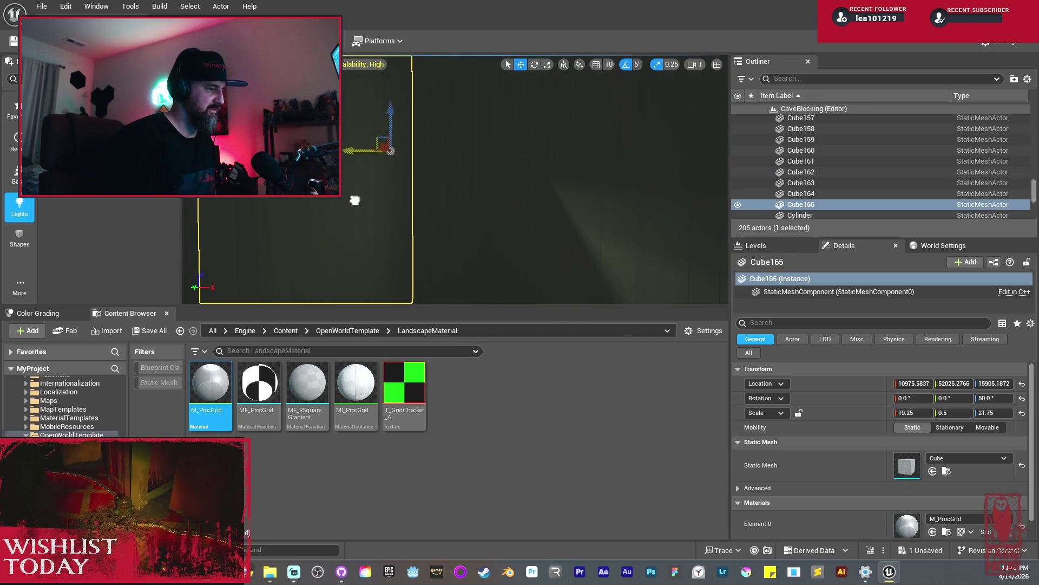
pyautogui.moveTo(441, 231); pyautogui.dragTo(388, 224)
pyautogui.moveTo(479, 236); pyautogui.dragTo(479, 237)
pyautogui.moveTo(447, 187)
pyautogui.mouseDown()
pyautogui.moveTo(471, 183)
pyautogui.moveTo(422, 200)
pyautogui.mouseUp()
pyautogui.press('w')
pyautogui.press('r')
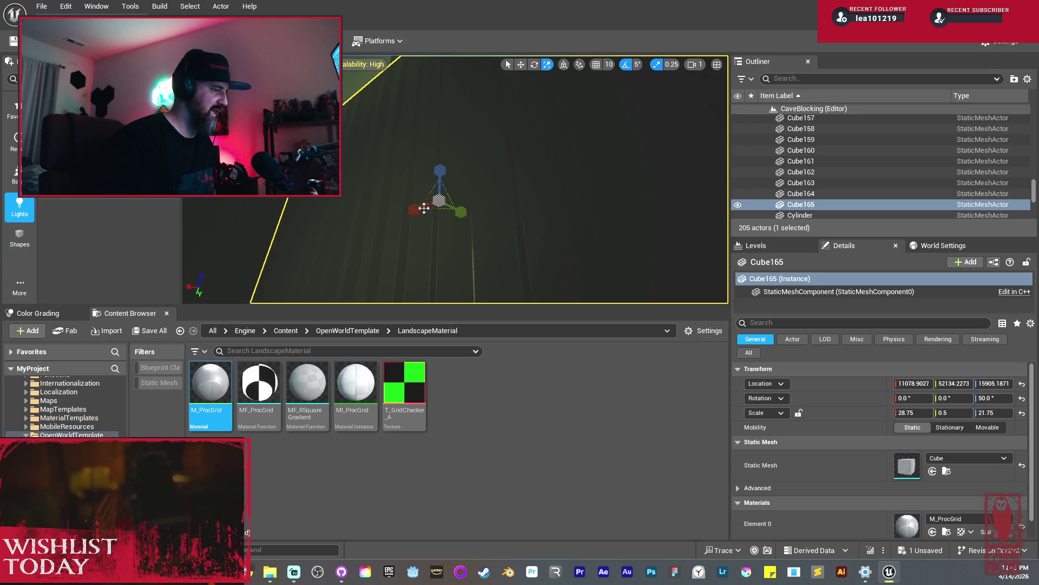
pyautogui.moveTo(419, 230)
pyautogui.mouseDown()
pyautogui.moveTo(379, 227)
pyautogui.moveTo(373, 239)
pyautogui.moveTo(414, 199)
pyautogui.moveTo(373, 173)
pyautogui.moveTo(302, 185)
pyautogui.moveTo(394, 168)
pyautogui.mouseUp()
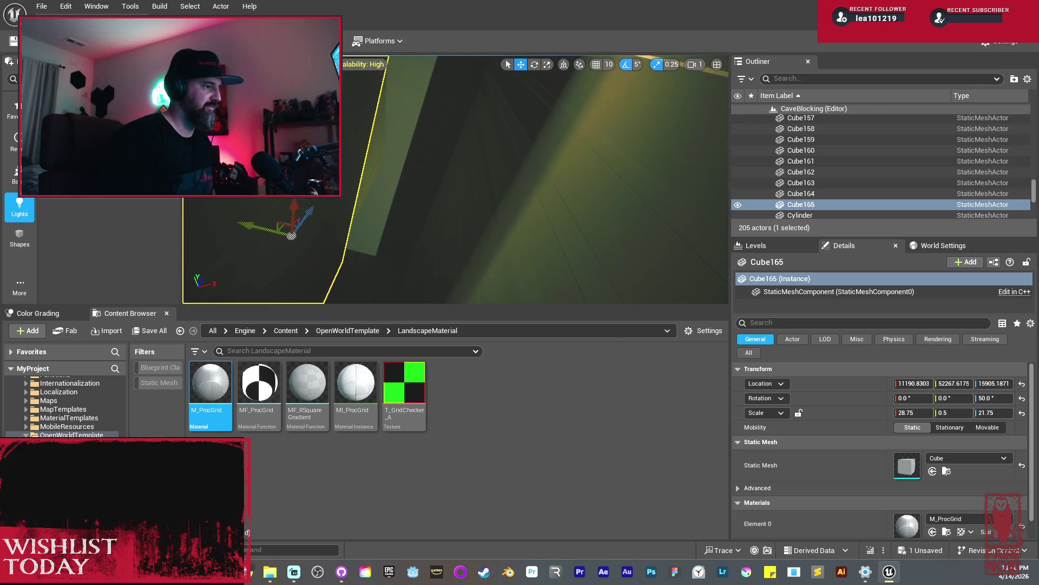
# Stretch wall Cube159 lengthwise to a scale of 38.75.
pyautogui.click(412, 193)
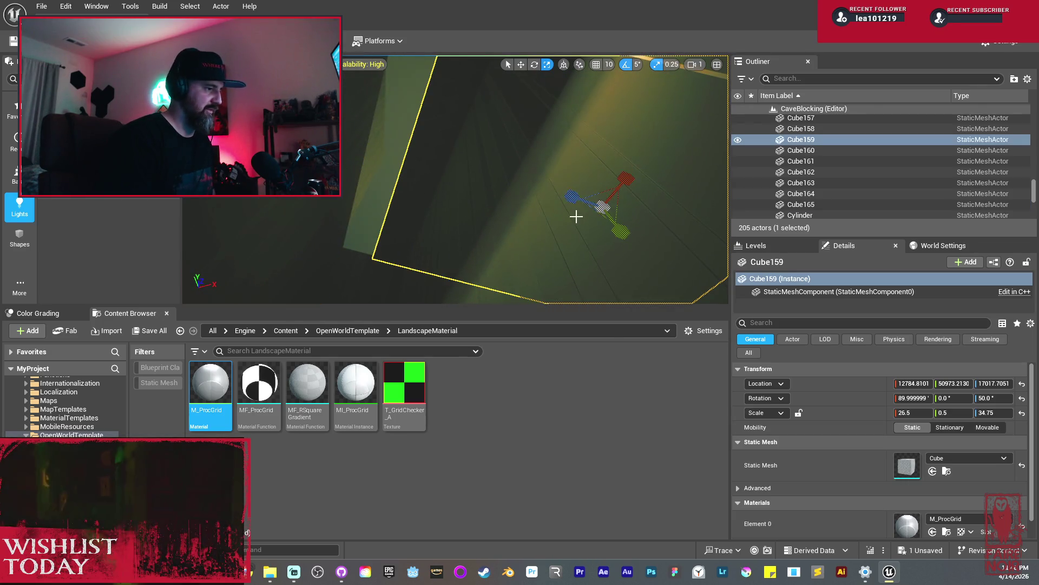
pyautogui.moveTo(572, 200); pyautogui.dragTo(573, 202)
pyautogui.press('w')
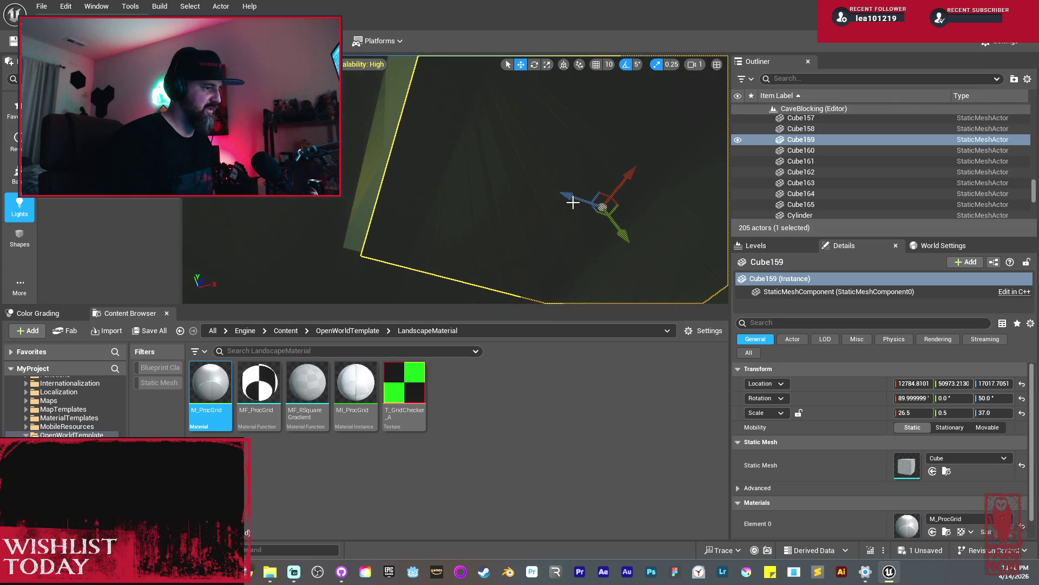
pyautogui.moveTo(573, 202)
pyautogui.mouseDown()
pyautogui.moveTo(543, 113)
pyautogui.moveTo(514, 151)
pyautogui.moveTo(485, 159)
pyautogui.moveTo(465, 148)
pyautogui.mouseUp()
pyautogui.moveTo(598, 218); pyautogui.dragTo(276, 276)
pyautogui.click(533, 203)
pyautogui.press('f')
pyautogui.moveTo(438, 207)
pyautogui.mouseDown()
pyautogui.moveTo(422, 214)
pyautogui.moveTo(519, 178)
pyautogui.moveTo(550, 226)
pyautogui.moveTo(501, 245)
pyautogui.mouseUp()
pyautogui.moveTo(534, 196); pyautogui.dragTo(534, 138)
pyautogui.press('f')
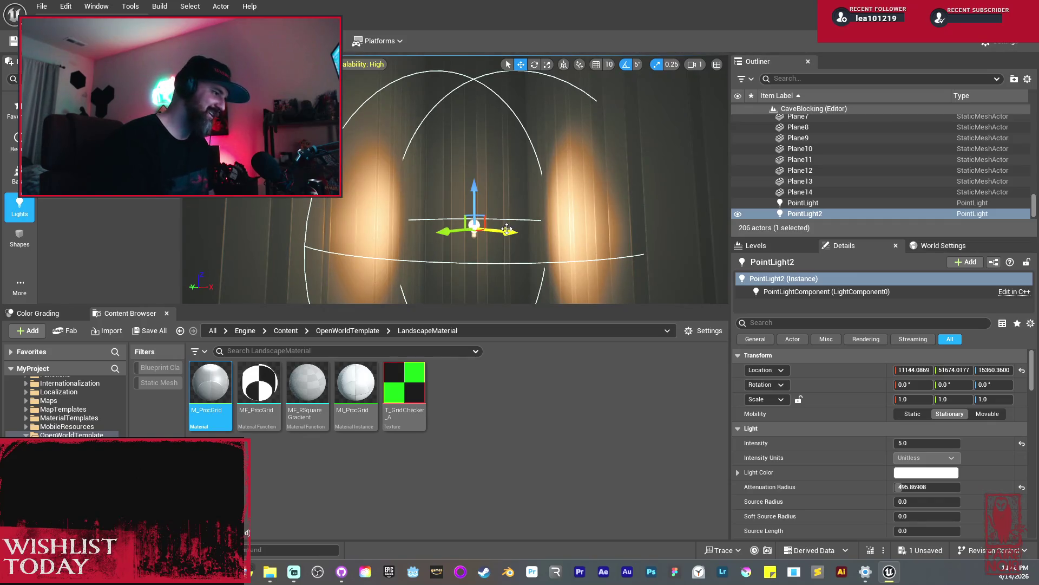
pyautogui.moveTo(506, 230)
pyautogui.mouseDown()
pyautogui.moveTo(411, 206)
pyautogui.moveTo(411, 227)
pyautogui.mouseUp()
pyautogui.press('f')
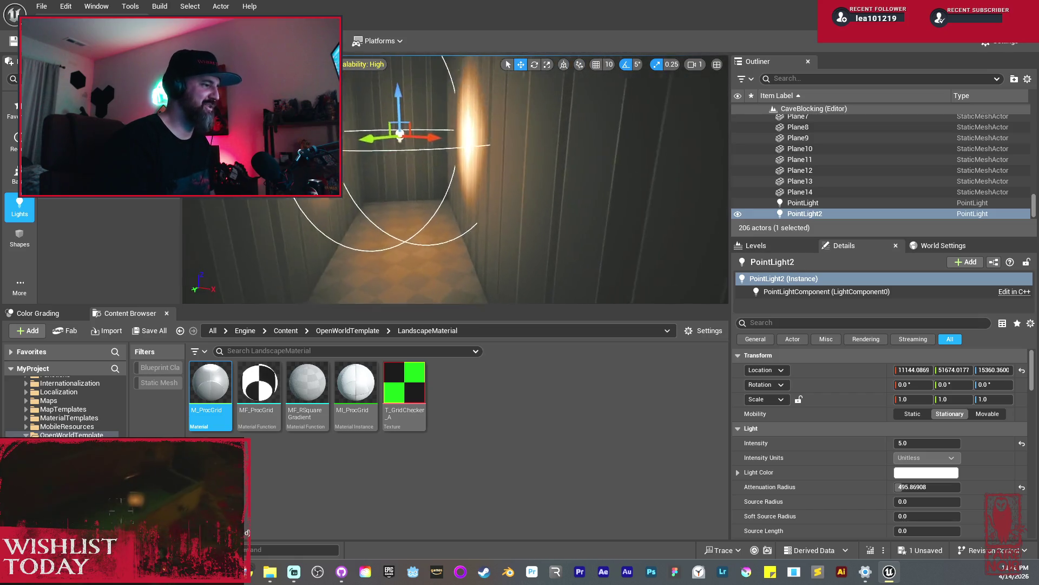
pyautogui.moveTo(462, 208); pyautogui.dragTo(534, 195)
pyautogui.moveTo(487, 221)
pyautogui.mouseDown()
pyautogui.moveTo(550, 214)
pyautogui.moveTo(638, 174)
pyautogui.moveTo(566, 127)
pyautogui.moveTo(563, 108)
pyautogui.moveTo(639, 99)
pyautogui.moveTo(577, 86)
pyautogui.moveTo(639, 86)
pyautogui.mouseUp()
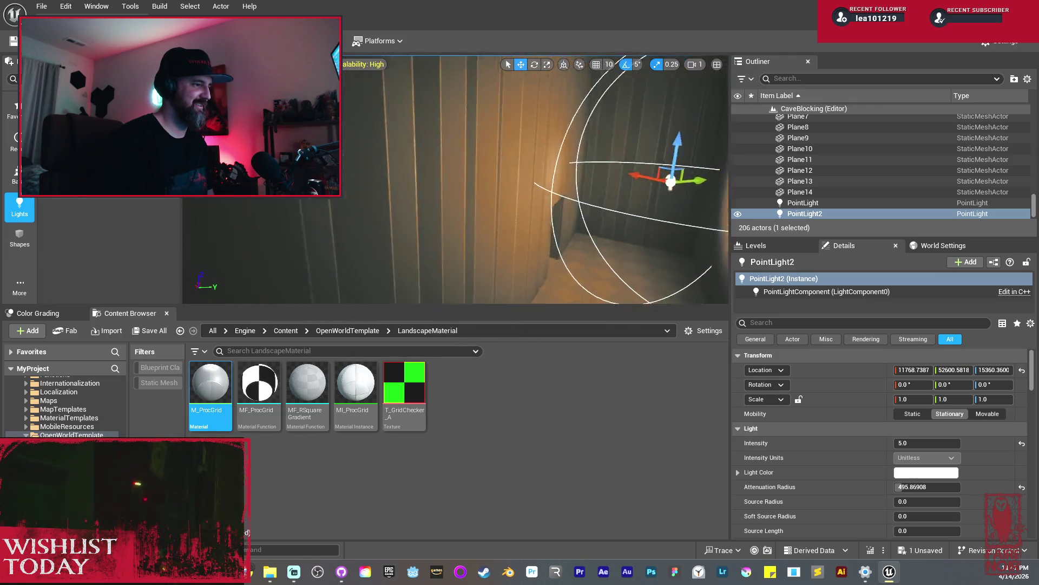
pyautogui.press('w')
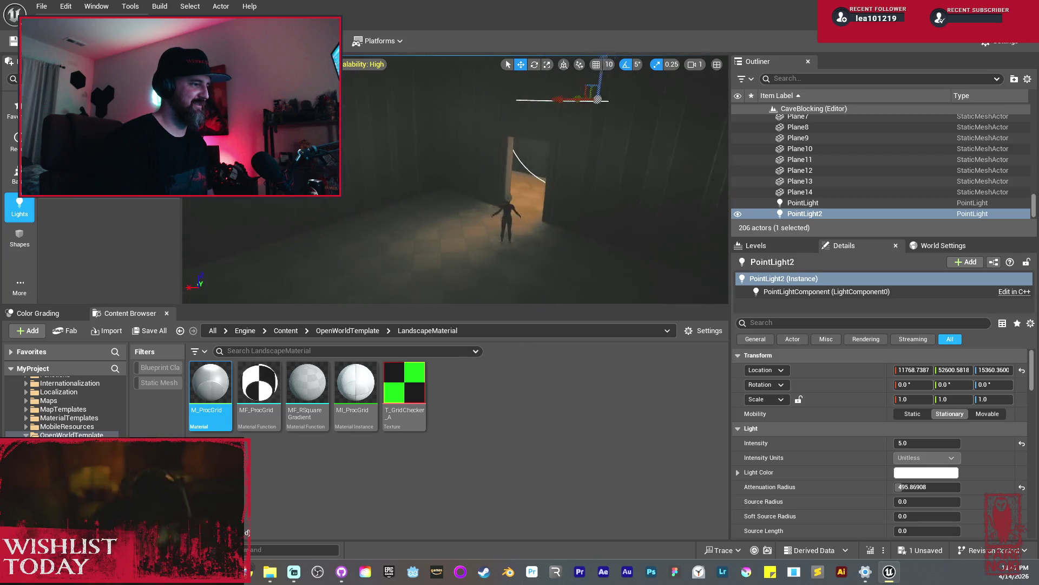
pyautogui.press('f')
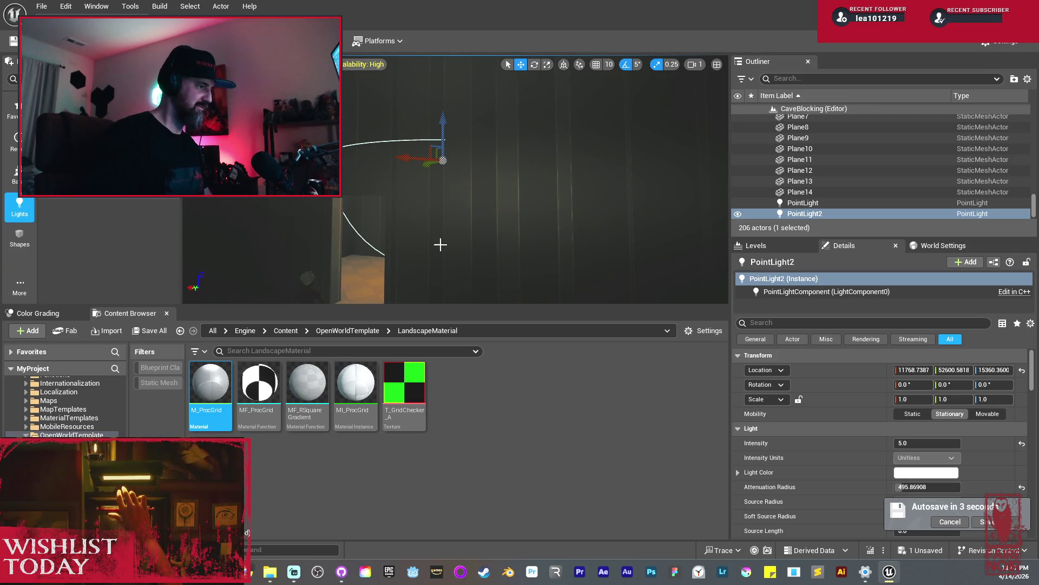
# Copy ledge Cube161 into Cube166 (26.0 × 0.75 × 4.5), placed further along the wall.
pyautogui.moveTo(446, 243)
pyautogui.mouseDown()
pyautogui.moveTo(476, 246)
pyautogui.moveTo(452, 231)
pyautogui.moveTo(522, 237)
pyautogui.mouseUp()
pyautogui.click(493, 236)
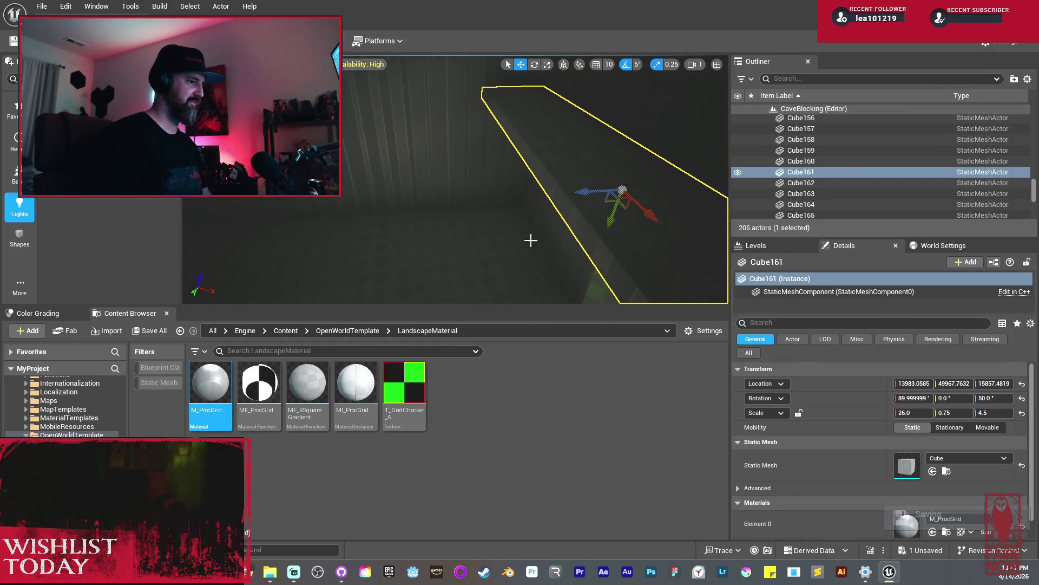
pyautogui.moveTo(594, 189)
pyautogui.mouseDown()
pyautogui.moveTo(536, 194)
pyautogui.moveTo(531, 225)
pyautogui.moveTo(564, 181)
pyautogui.moveTo(519, 177)
pyautogui.moveTo(564, 168)
pyautogui.moveTo(485, 144)
pyautogui.moveTo(491, 157)
pyautogui.mouseUp()
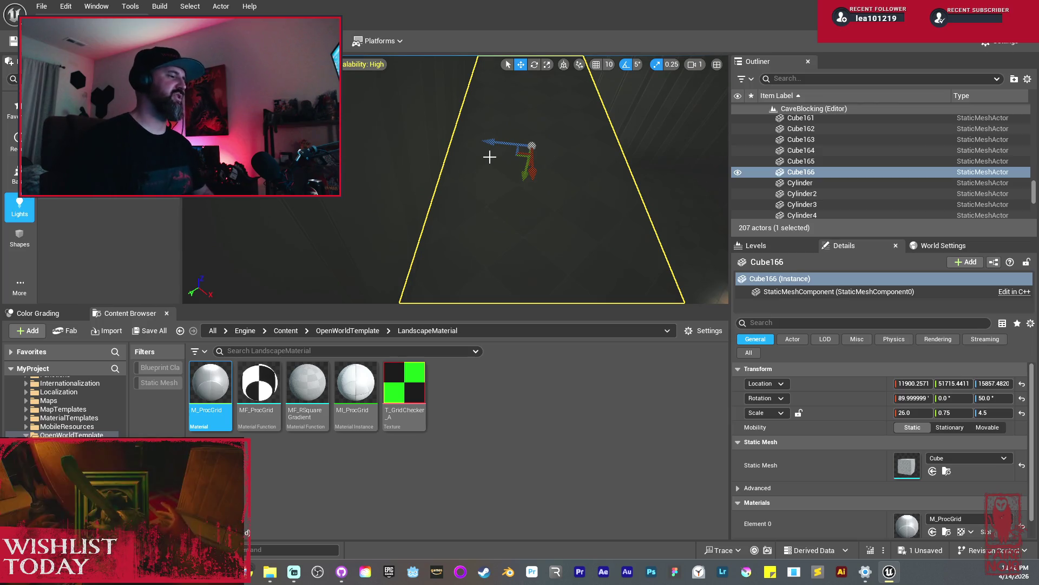
pyautogui.moveTo(471, 158)
pyautogui.mouseDown()
pyautogui.moveTo(471, 109)
pyautogui.moveTo(455, 178)
pyautogui.mouseUp()
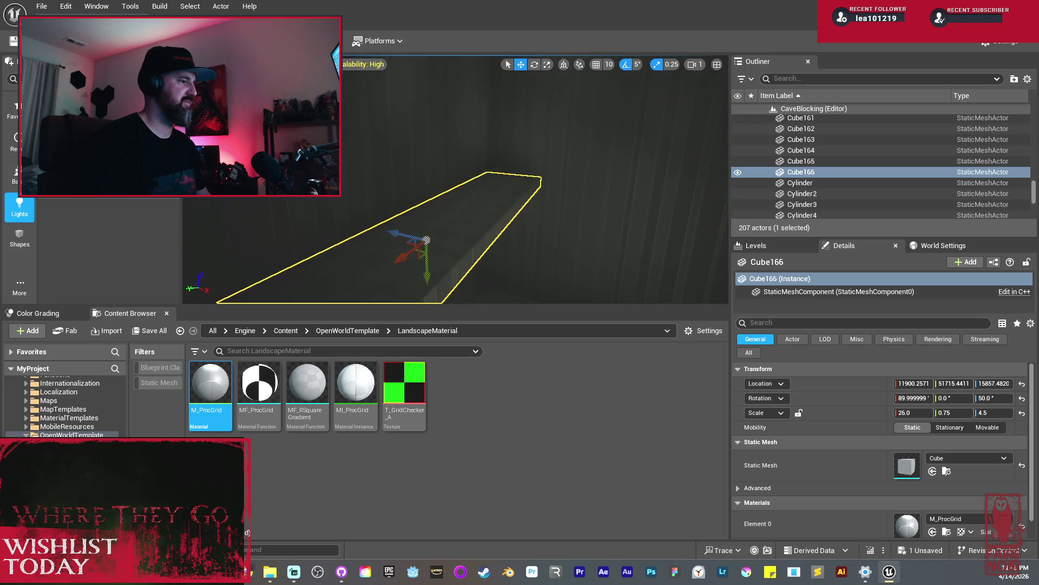
pyautogui.moveTo(543, 229); pyautogui.dragTo(534, 195)
# Frame slab Cube159 and lift it higher on Z.
pyautogui.click(476, 195)
pyautogui.press('f')
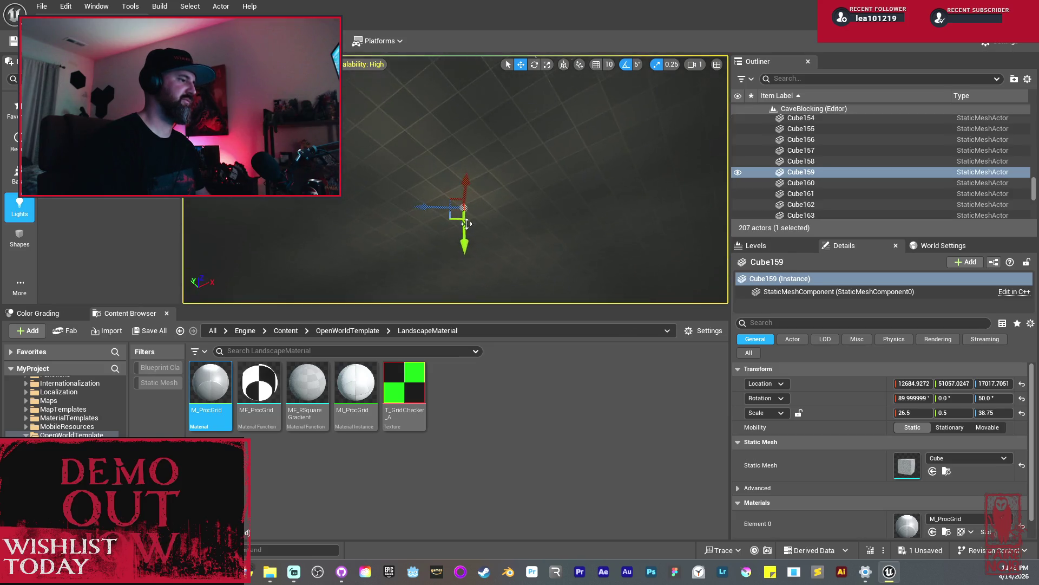
pyautogui.moveTo(464, 209)
pyautogui.mouseDown()
pyautogui.moveTo(475, 111)
pyautogui.moveTo(479, 135)
pyautogui.mouseUp()
pyautogui.moveTo(511, 191); pyautogui.dragTo(511, 192)
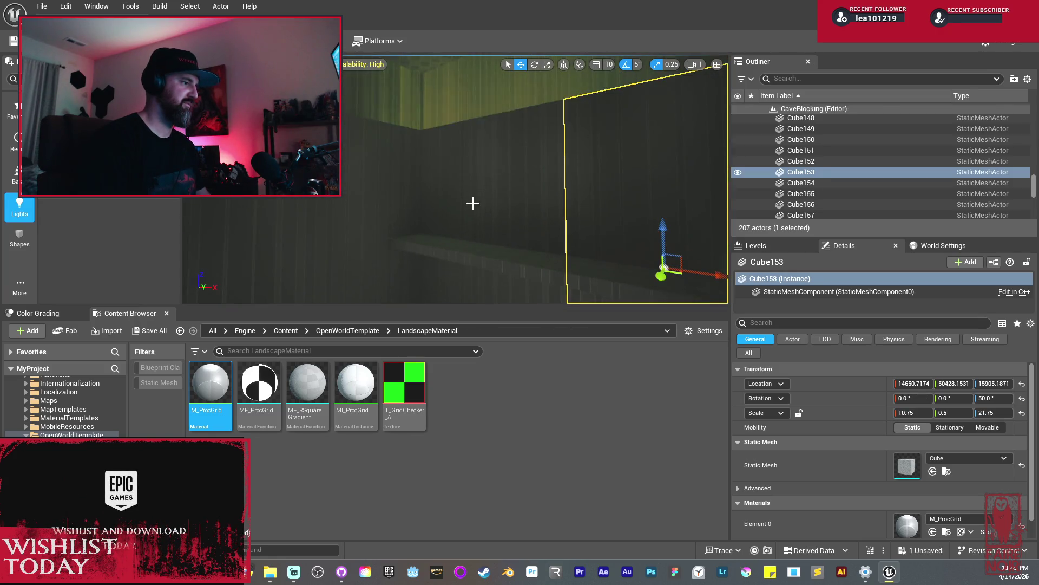
# Select corridor walls Cube153, 155, 157, 158, 162, 163 and 165.
pyautogui.keyDown('ctrl'); pyautogui.click(385, 195); pyautogui.keyUp('ctrl')
pyautogui.keyDown('ctrl'); pyautogui.click(429, 229); pyautogui.keyUp('ctrl')
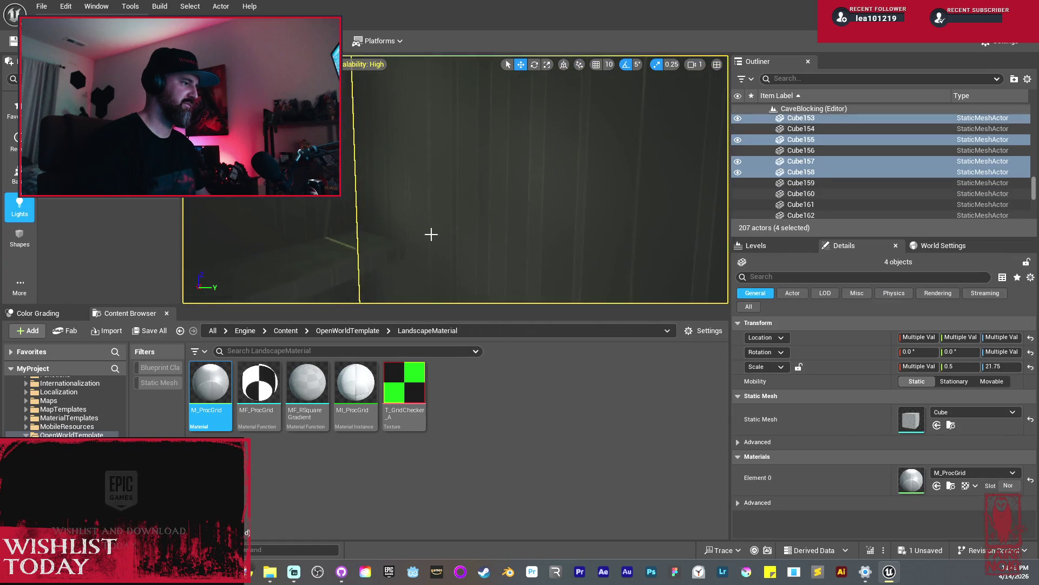
pyautogui.moveTo(431, 221); pyautogui.dragTo(432, 220)
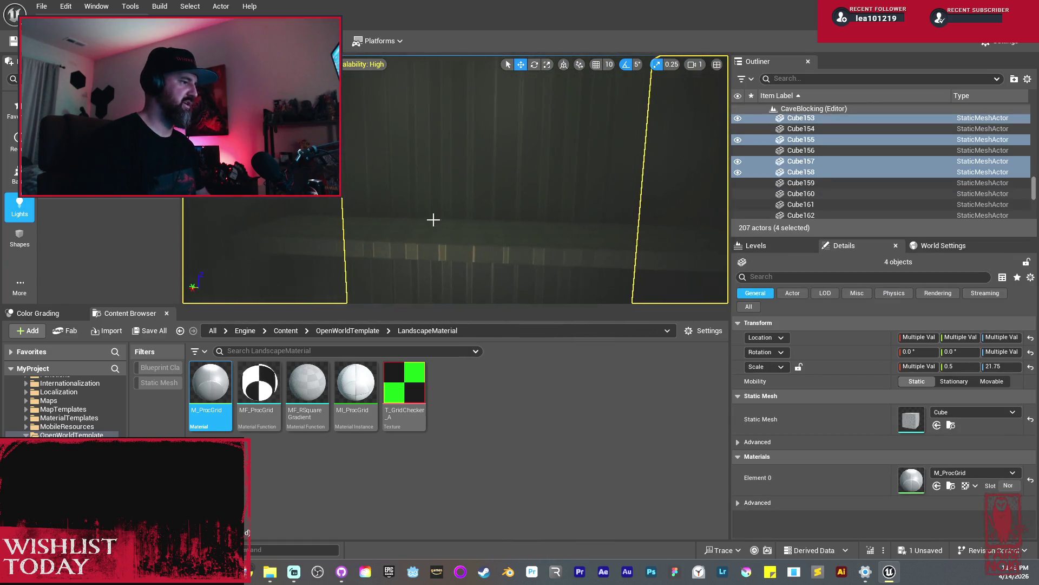
pyautogui.keyDown('ctrl'); pyautogui.click(545, 202); pyautogui.keyUp('ctrl')
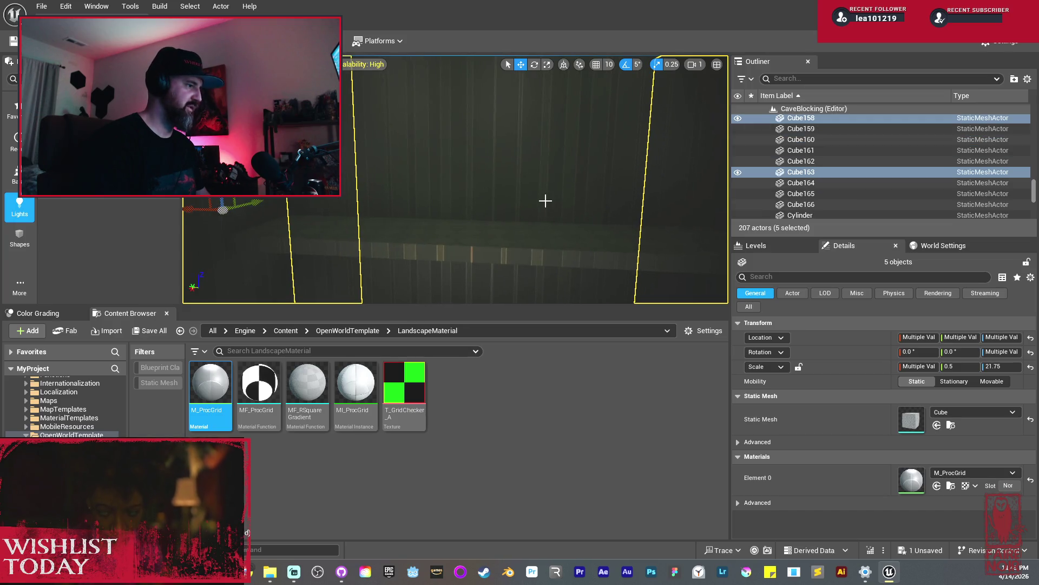
pyautogui.keyDown('ctrl'); pyautogui.click(536, 176); pyautogui.keyUp('ctrl')
pyautogui.moveTo(536, 177); pyautogui.dragTo(536, 176)
pyautogui.keyDown('ctrl'); pyautogui.click(453, 197); pyautogui.keyUp('ctrl')
pyautogui.moveTo(452, 197); pyautogui.dragTo(453, 197)
# Stretch the seven selected walls taller, Z scale 21.75 to 36.5.
pyautogui.press('r')
pyautogui.moveTo(507, 249); pyautogui.dragTo(507, 207)
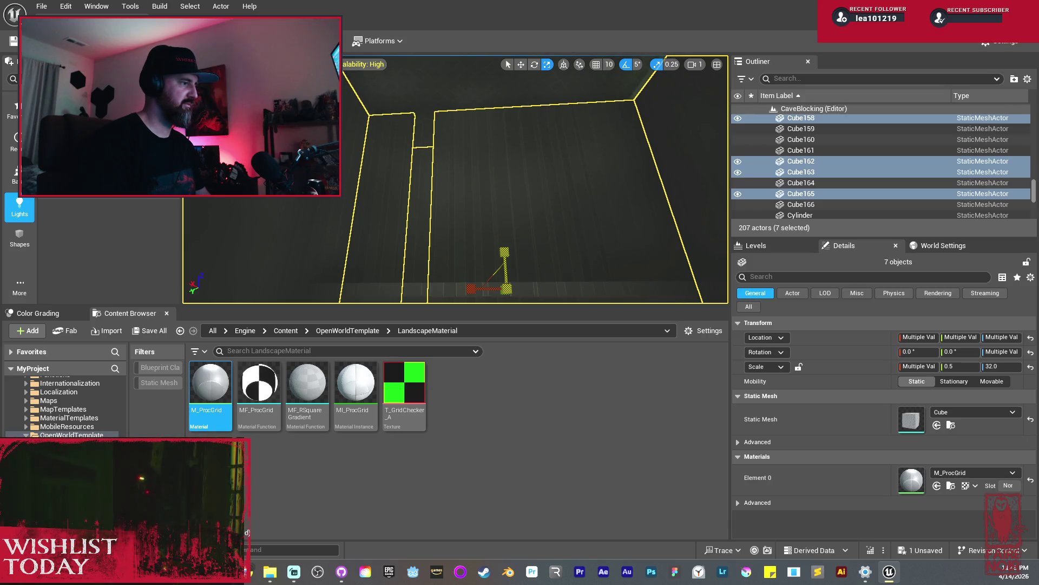
pyautogui.moveTo(507, 206)
pyautogui.mouseDown()
pyautogui.moveTo(507, 193)
pyautogui.moveTo(489, 260)
pyautogui.mouseUp()
pyautogui.click(481, 189)
# Scale narrow wall Cube156 to 5.0 × 0.5 × 24.0, up from Z 16.
pyautogui.moveTo(480, 189); pyautogui.dragTo(473, 234)
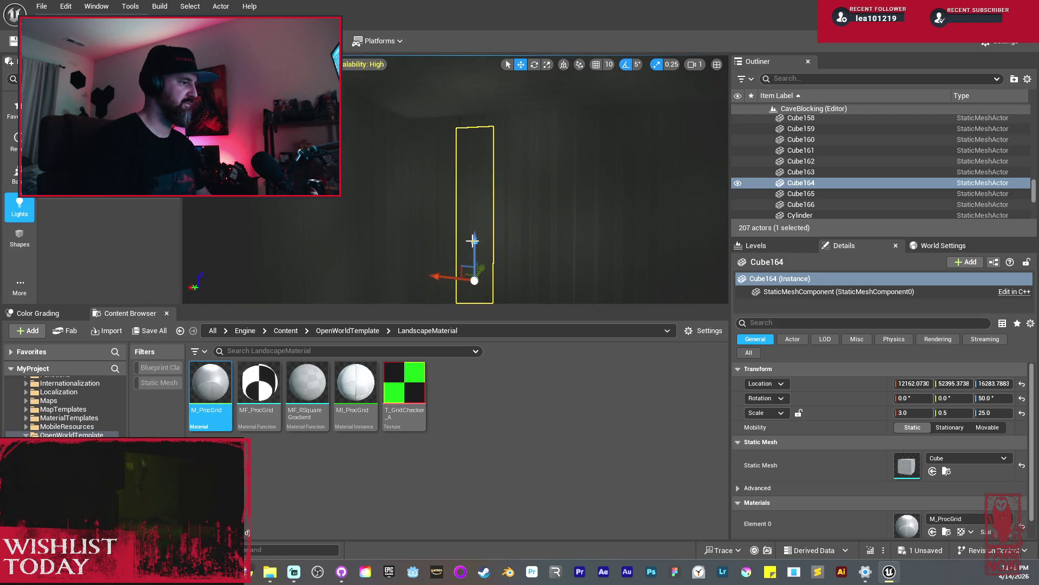
pyautogui.moveTo(528, 213); pyautogui.dragTo(529, 254)
pyautogui.moveTo(576, 188)
pyautogui.mouseDown()
pyautogui.moveTo(576, 166)
pyautogui.moveTo(576, 188)
pyautogui.moveTo(619, 162)
pyautogui.mouseUp()
pyautogui.moveTo(521, 302); pyautogui.dragTo(529, 246)
pyautogui.click(509, 254)
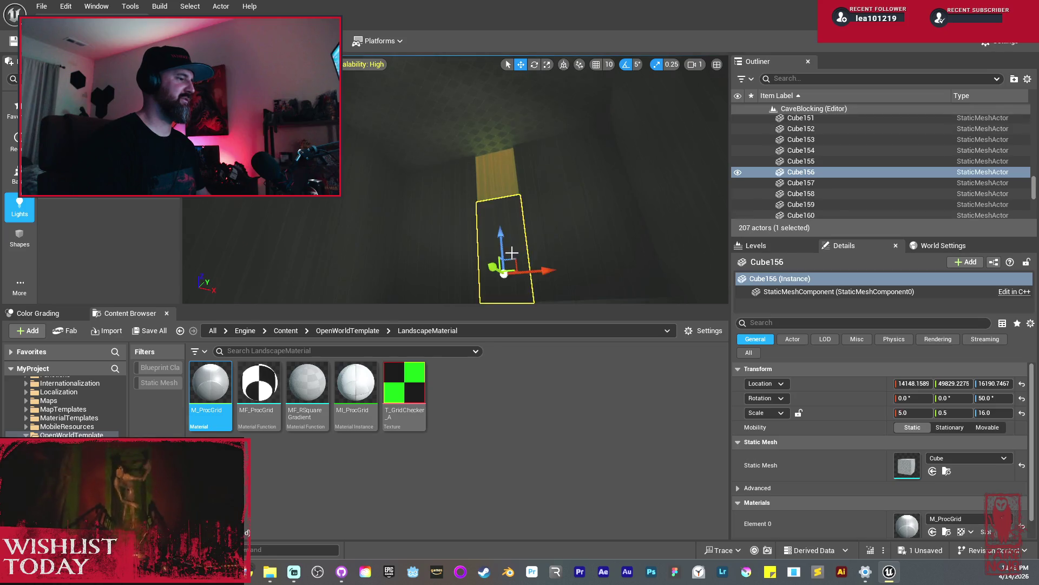
pyautogui.press('r')
pyautogui.scroll(3, 522, 193)
pyautogui.moveTo(522, 155); pyautogui.dragTo(508, 79)
pyautogui.press('w')
pyautogui.scroll(-3, 515, 163)
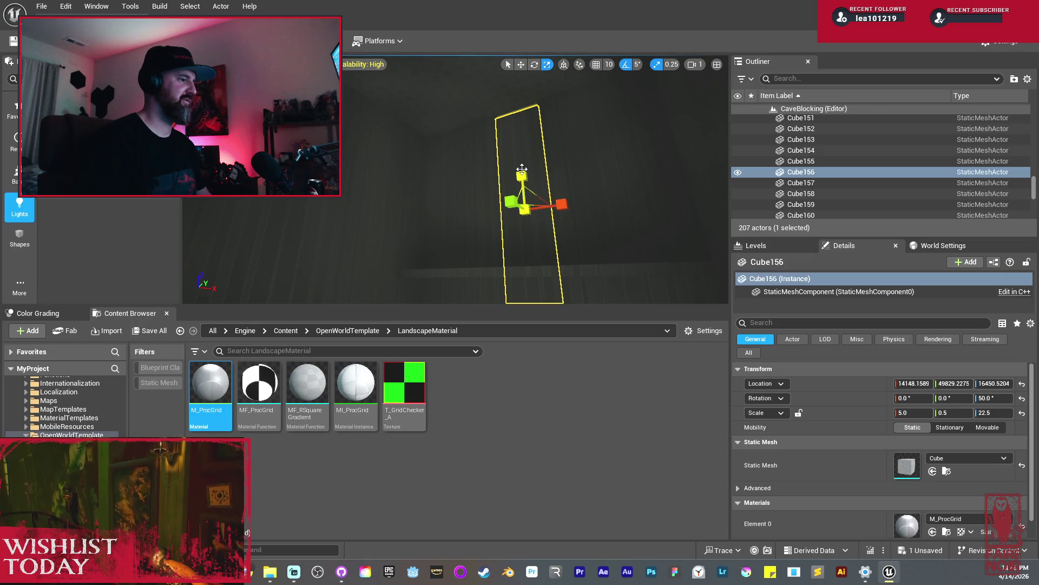
pyautogui.moveTo(522, 169); pyautogui.dragTo(522, 163)
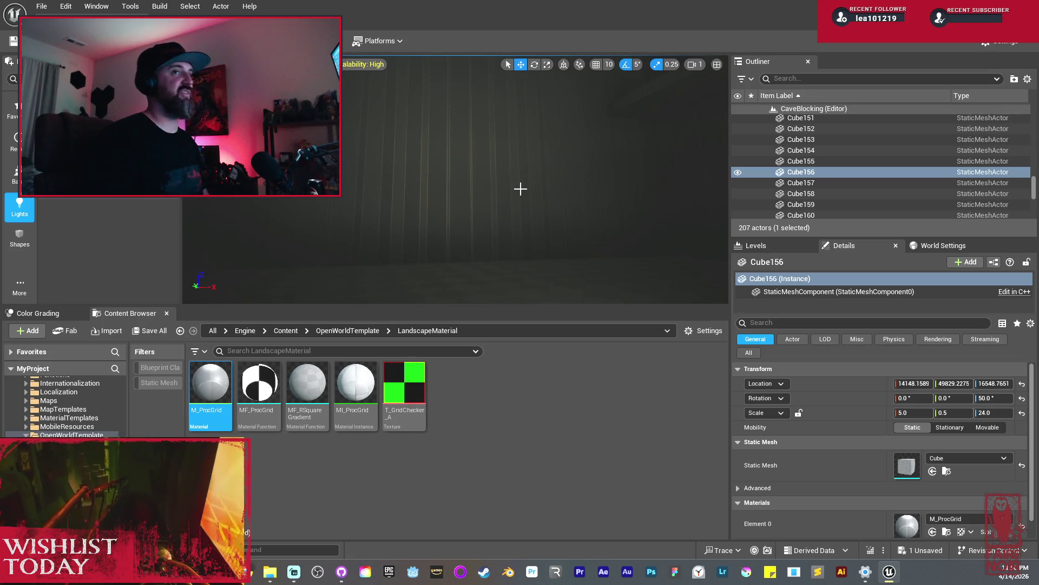
pyautogui.moveTo(514, 168)
pyautogui.mouseDown()
pyautogui.moveTo(492, 135)
pyautogui.moveTo(447, 179)
pyautogui.moveTo(420, 163)
pyautogui.mouseUp()
# Duplicate beam Cube166 and rotate the copy 90 degrees around Z.
pyautogui.click(447, 179)
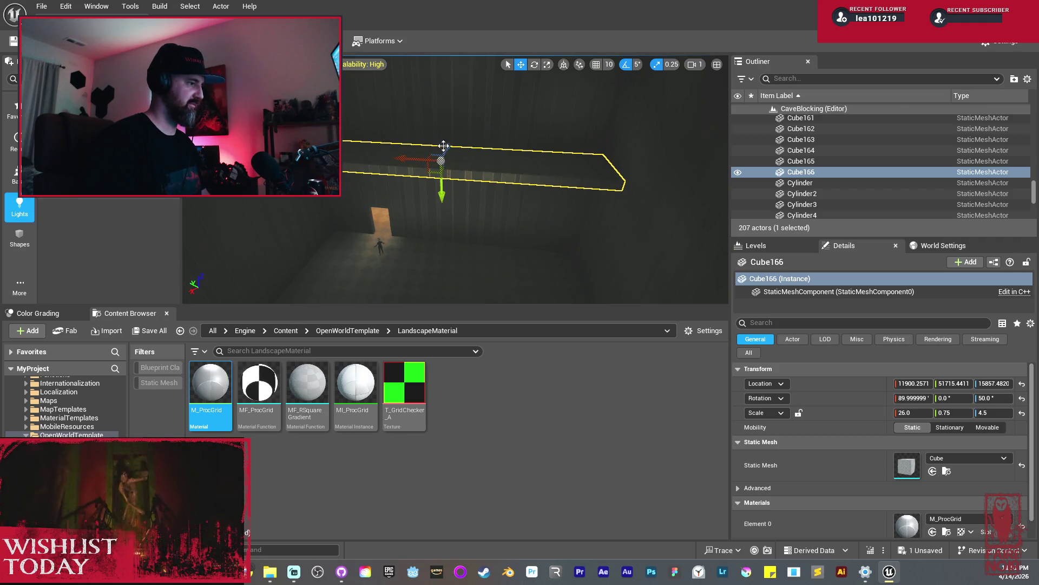
pyautogui.moveTo(447, 145); pyautogui.dragTo(432, 183)
pyautogui.press('e')
pyautogui.moveTo(437, 234)
pyautogui.mouseDown()
pyautogui.moveTo(440, 249)
pyautogui.moveTo(378, 234)
pyautogui.moveTo(379, 221)
pyautogui.moveTo(505, 197)
pyautogui.moveTo(529, 211)
pyautogui.moveTo(519, 179)
pyautogui.moveTo(538, 148)
pyautogui.moveTo(506, 134)
pyautogui.moveTo(452, 137)
pyautogui.mouseUp()
pyautogui.press('w')
# Widen new slab Cube167 to Z scale 8 and nudge it into place.
pyautogui.press('r')
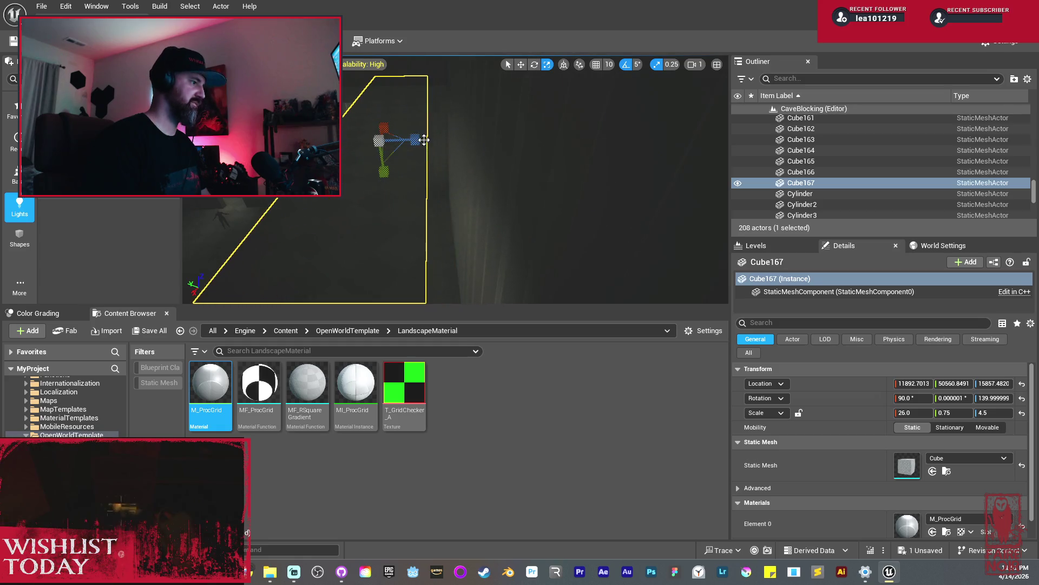
pyautogui.moveTo(384, 172); pyautogui.dragTo(384, 198)
pyautogui.press('w')
pyautogui.moveTo(413, 139); pyautogui.dragTo(416, 142)
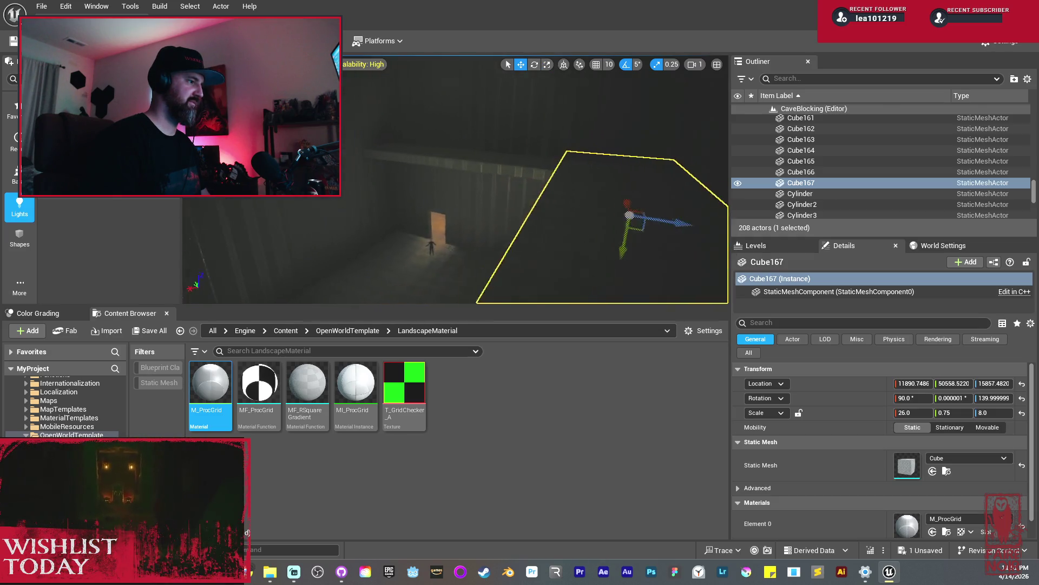
pyautogui.moveTo(454, 178); pyautogui.dragTo(28, 199)
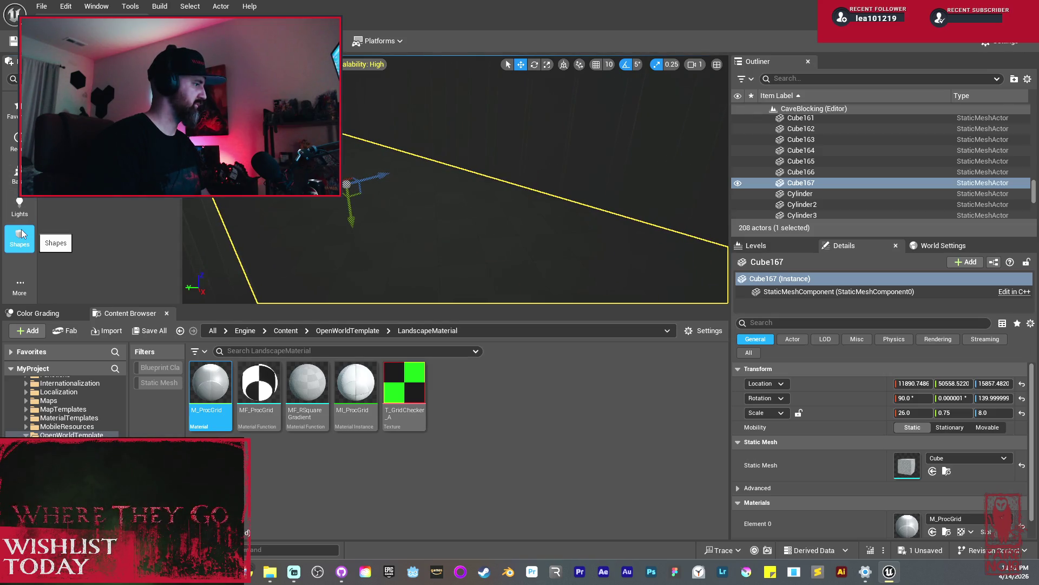
pyautogui.click(16, 174)
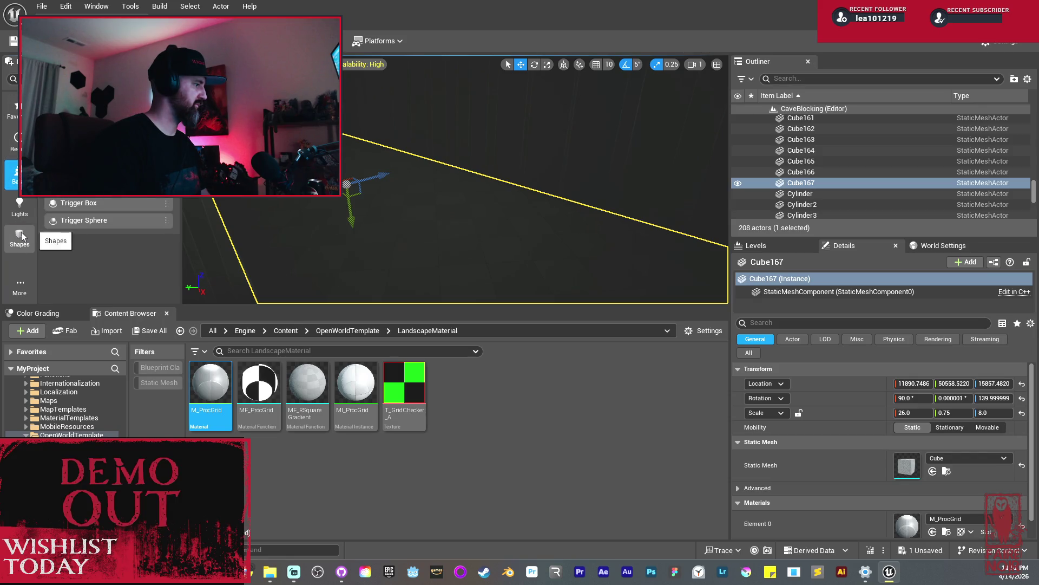
# Place a Linear Stair brush from Place Actors' Geometry category into the level.
pyautogui.click(19, 286)
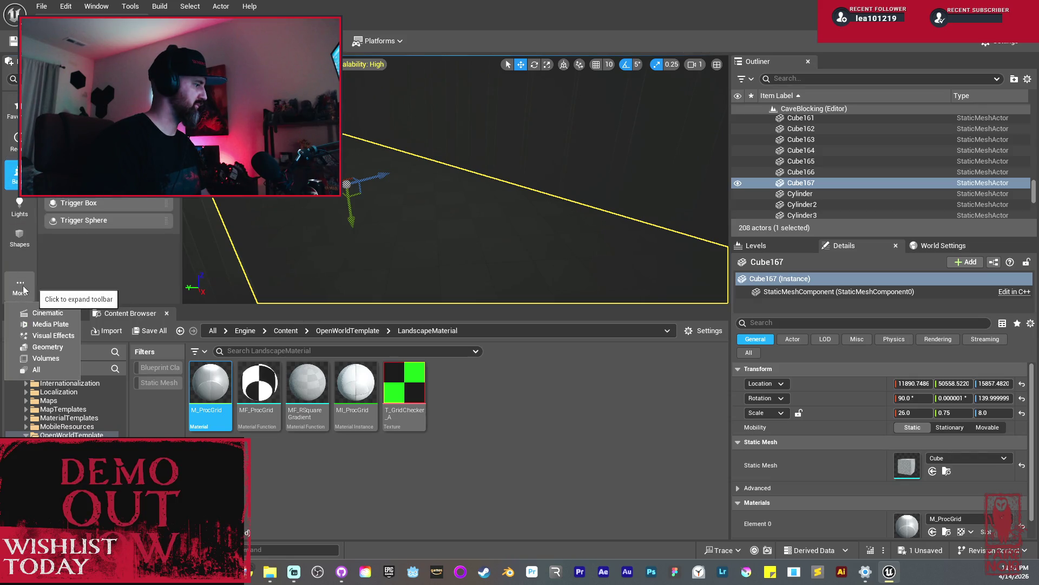
pyautogui.click(48, 346)
pyautogui.scroll(5, 411, 179)
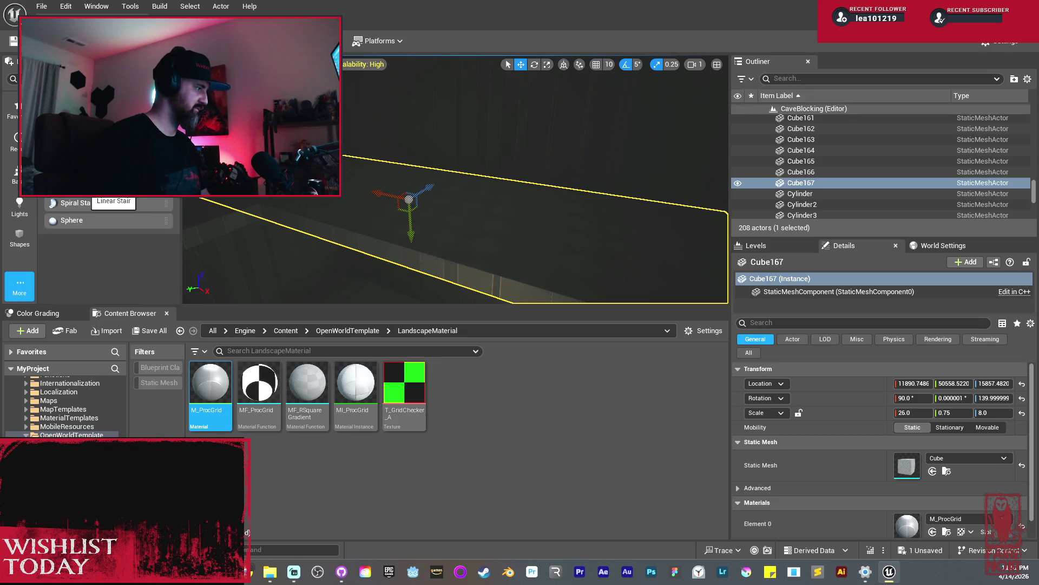
pyautogui.moveTo(81, 185)
pyautogui.mouseDown()
pyautogui.moveTo(529, 202)
pyautogui.moveTo(533, 213)
pyautogui.mouseUp()
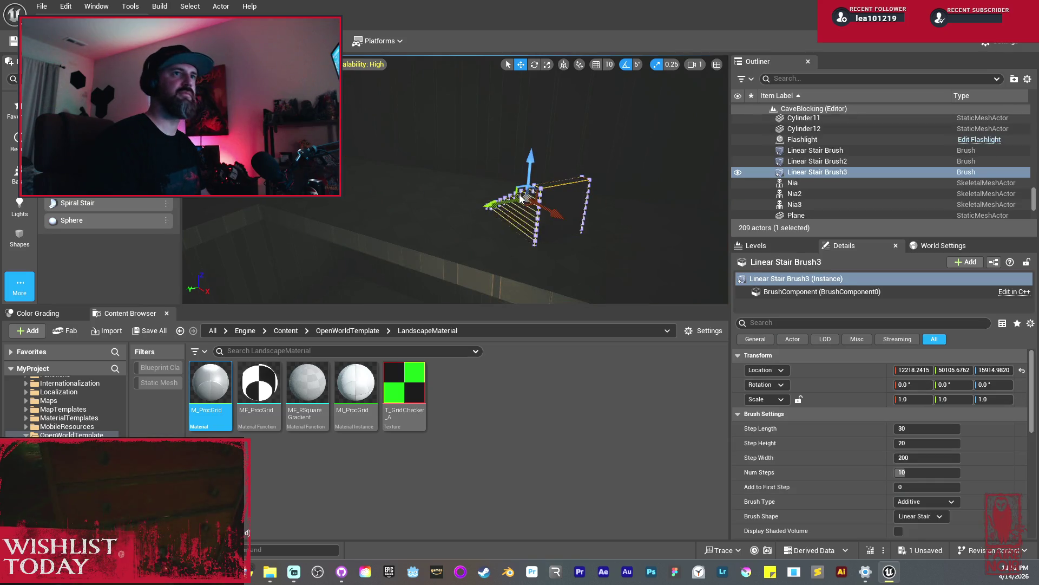
pyautogui.scroll(3, 525, 203)
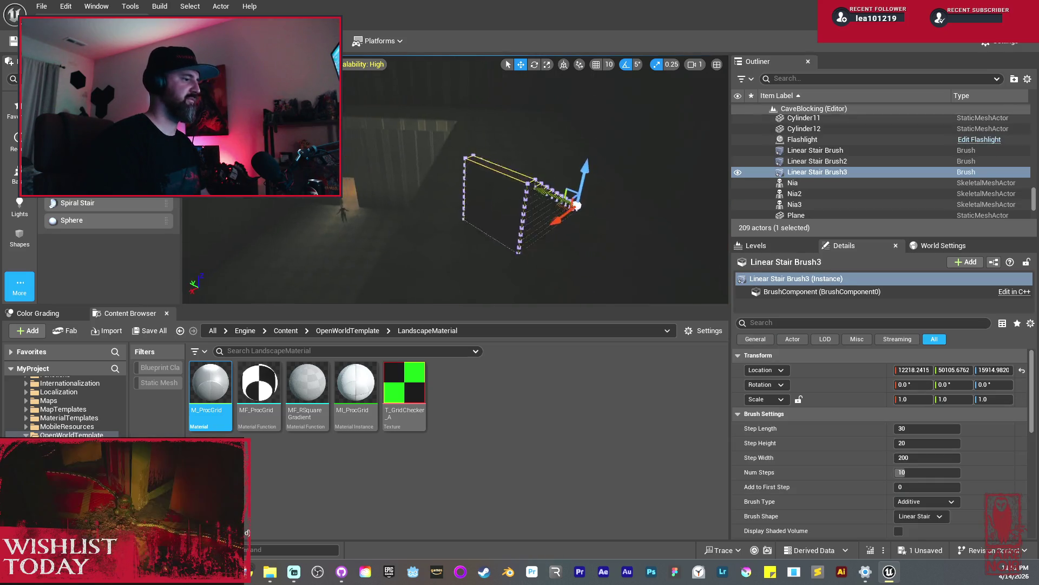
# Rotate the stair brush to -40 degrees and slide it across the floor.
pyautogui.press('e')
pyautogui.moveTo(462, 232)
pyautogui.mouseDown()
pyautogui.moveTo(455, 241)
pyautogui.moveTo(500, 253)
pyautogui.moveTo(466, 238)
pyautogui.mouseUp()
pyautogui.press('w')
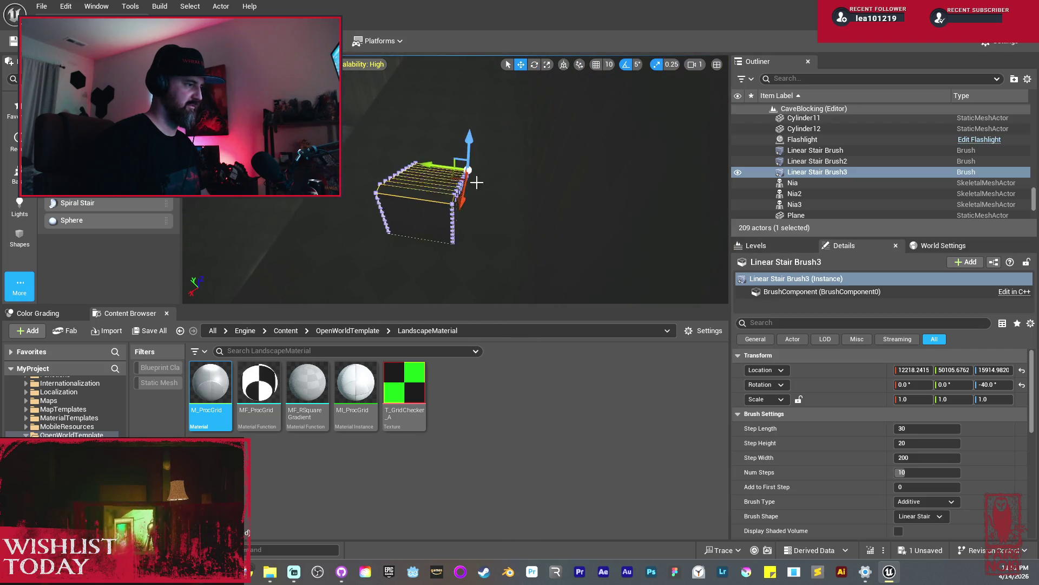
pyautogui.moveTo(441, 163)
pyautogui.mouseDown()
pyautogui.moveTo(495, 190)
pyautogui.moveTo(457, 172)
pyautogui.moveTo(428, 203)
pyautogui.moveTo(459, 198)
pyautogui.mouseUp()
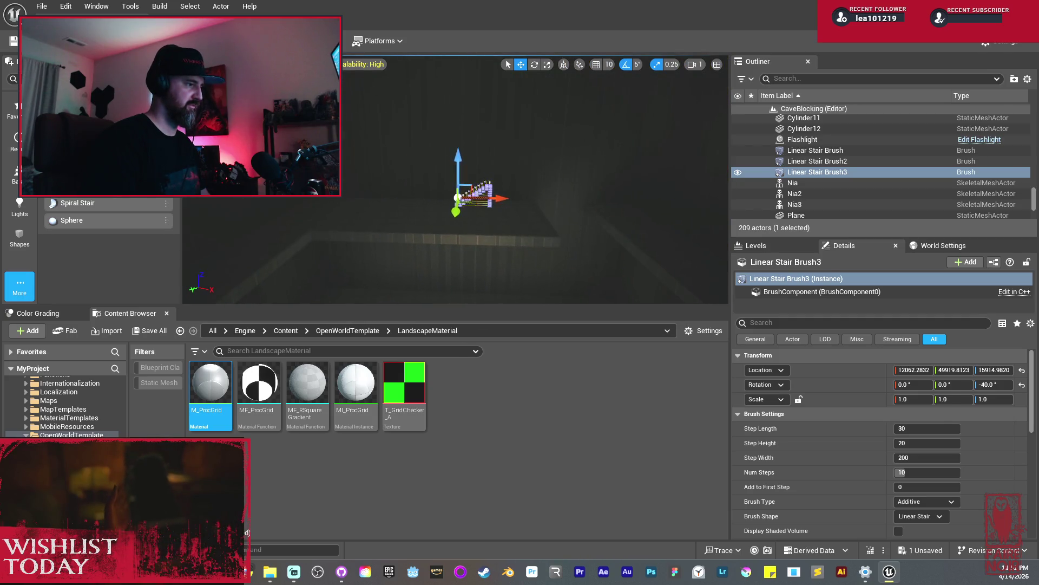
# Shift platform slab Cube167 over slightly, then reselect the stair brush.
pyautogui.click(519, 228)
pyautogui.moveTo(353, 216); pyautogui.dragTo(427, 241)
pyautogui.scroll(4, 431, 233)
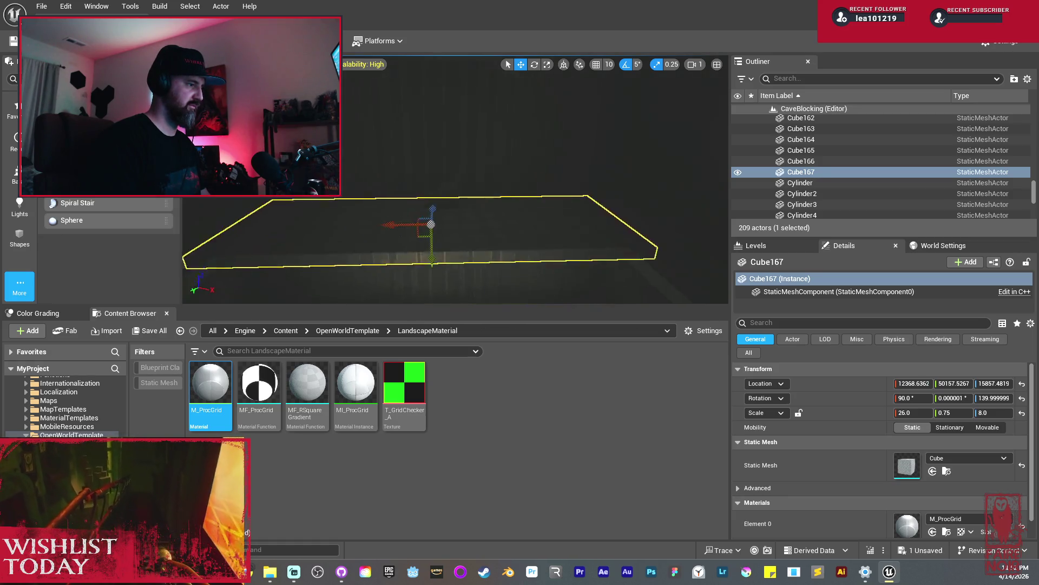
pyautogui.click(439, 211)
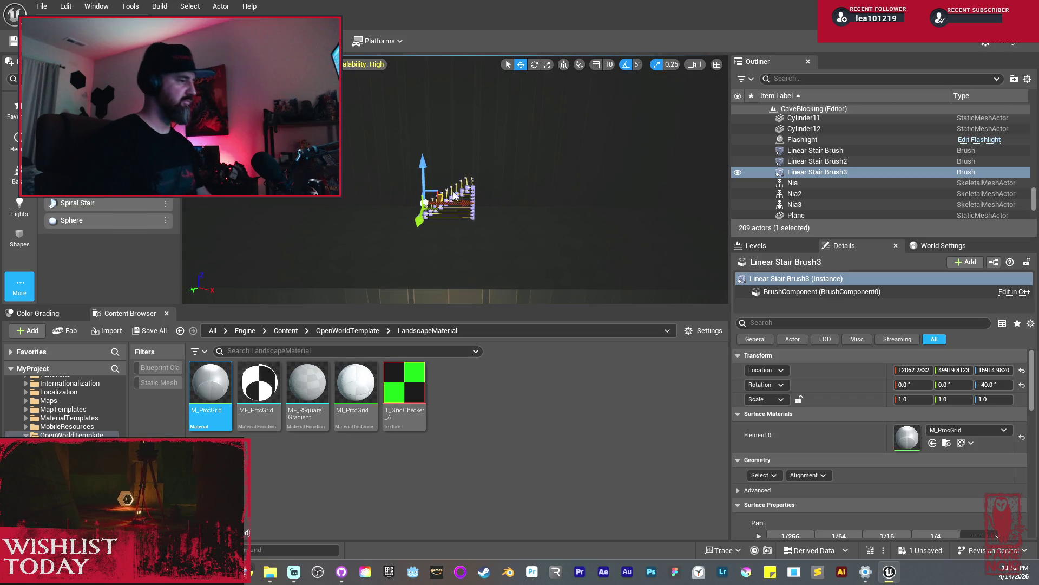
pyautogui.moveTo(447, 221)
pyautogui.mouseDown()
pyautogui.moveTo(374, 222)
pyautogui.moveTo(457, 220)
pyautogui.mouseUp()
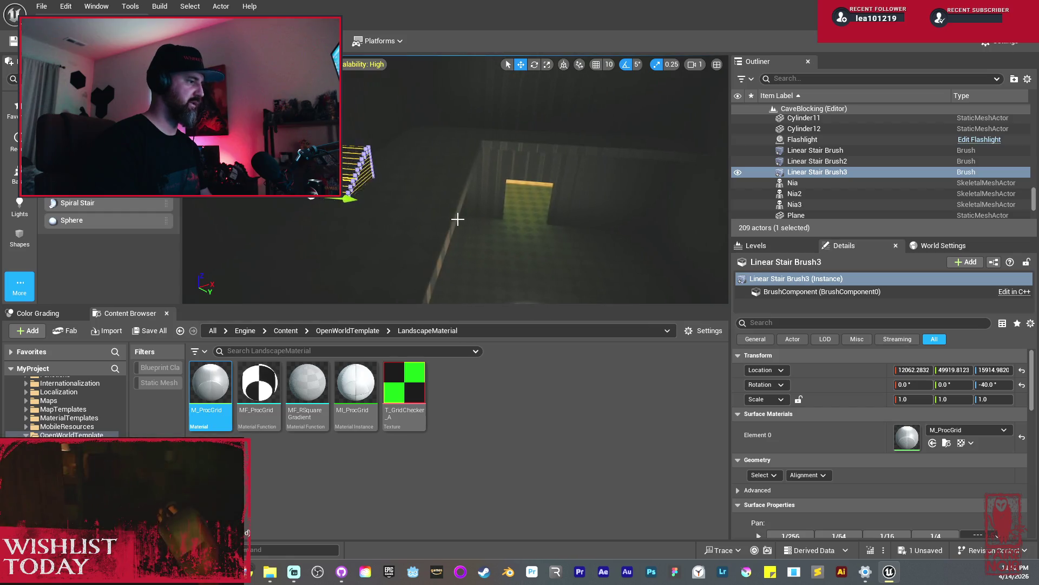
# Cut Cube167's Z scale from 6.0 to 5.25 and move it beside the stair.
pyautogui.click(452, 216)
pyautogui.press('r')
pyautogui.moveTo(378, 208)
pyautogui.mouseDown()
pyautogui.moveTo(346, 204)
pyautogui.moveTo(431, 197)
pyautogui.moveTo(367, 178)
pyautogui.moveTo(373, 162)
pyautogui.moveTo(367, 206)
pyautogui.mouseUp()
pyautogui.press('w')
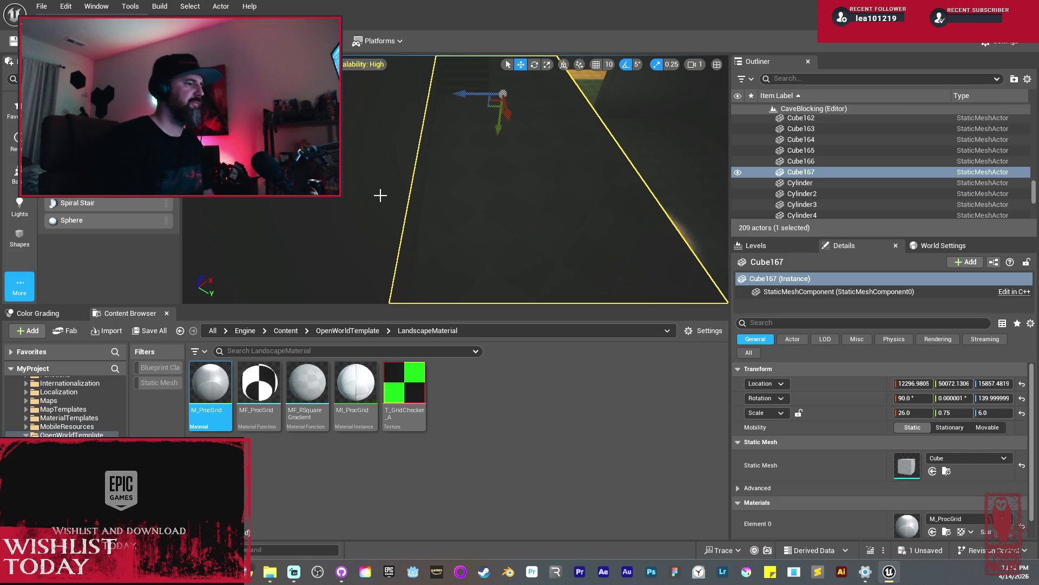
pyautogui.moveTo(478, 172)
pyautogui.mouseDown()
pyautogui.moveTo(470, 203)
pyautogui.moveTo(499, 157)
pyautogui.moveTo(454, 179)
pyautogui.mouseUp()
pyautogui.press('r')
pyautogui.press('w')
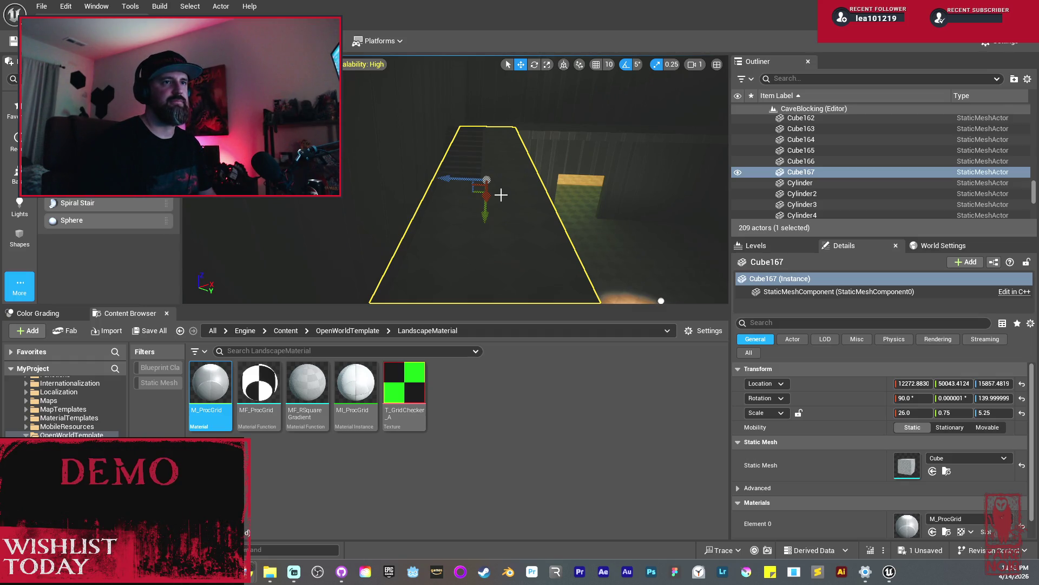
pyautogui.moveTo(502, 188)
pyautogui.mouseDown()
pyautogui.moveTo(487, 189)
pyautogui.moveTo(535, 187)
pyautogui.moveTo(509, 200)
pyautogui.moveTo(489, 185)
pyautogui.mouseUp()
pyautogui.click(490, 185)
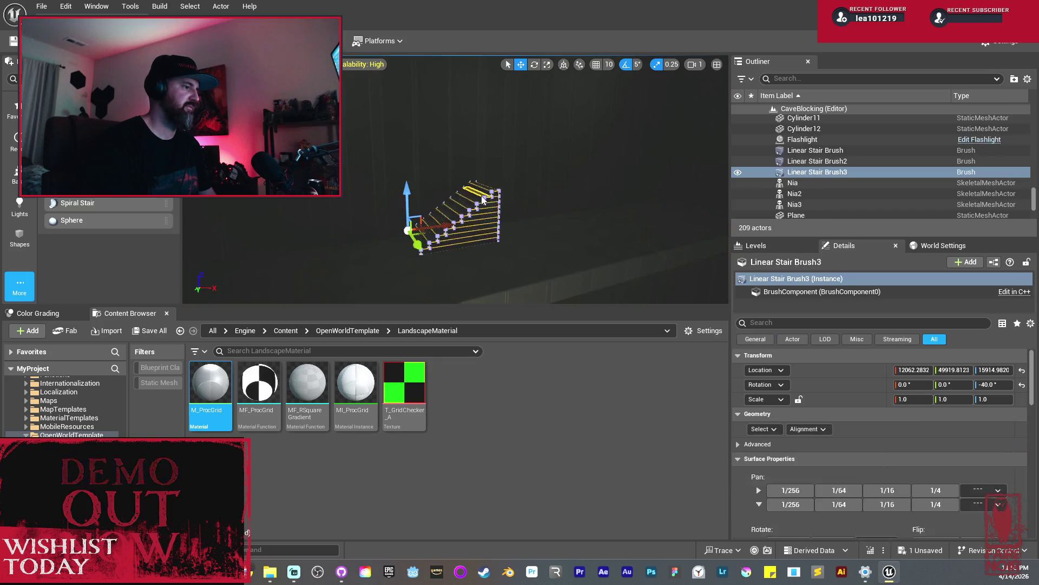
# Browse the stair brush's Details panel sections, looking for its brush settings.
pyautogui.scroll(-5, 976, 483)
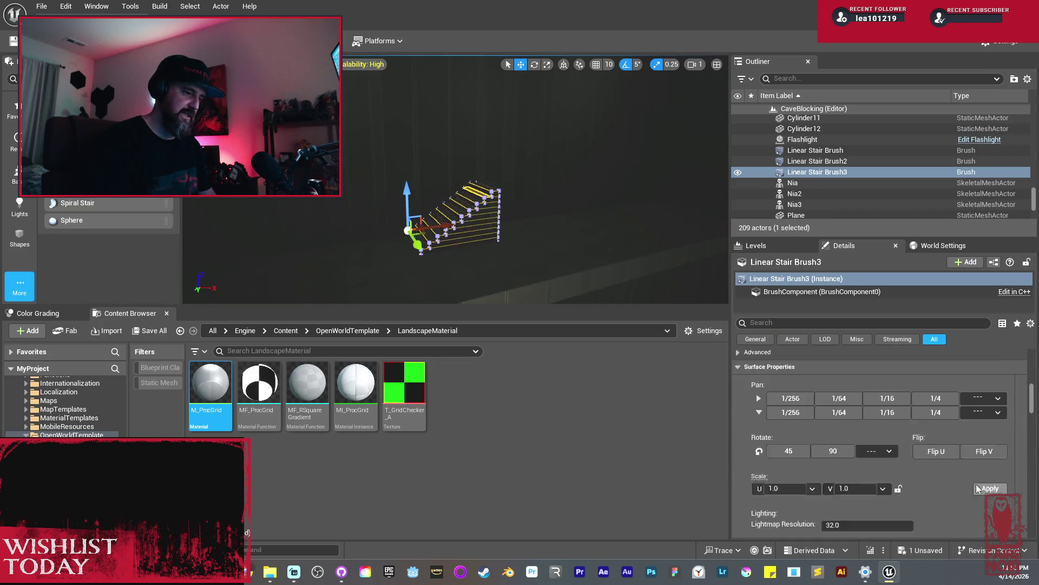
pyautogui.scroll(-1, 969, 483)
pyautogui.scroll(3, 947, 471)
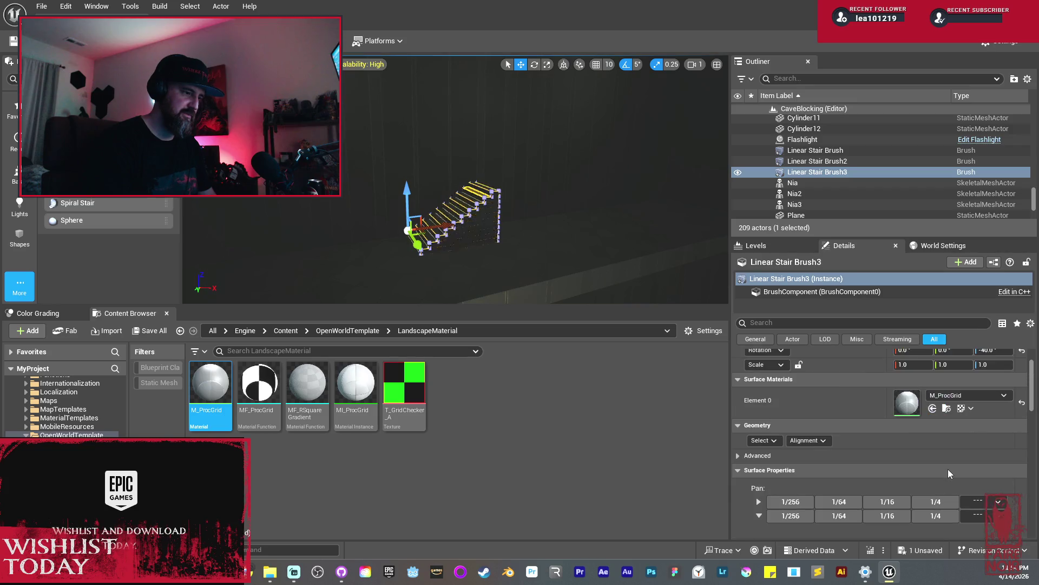
pyautogui.click(739, 456)
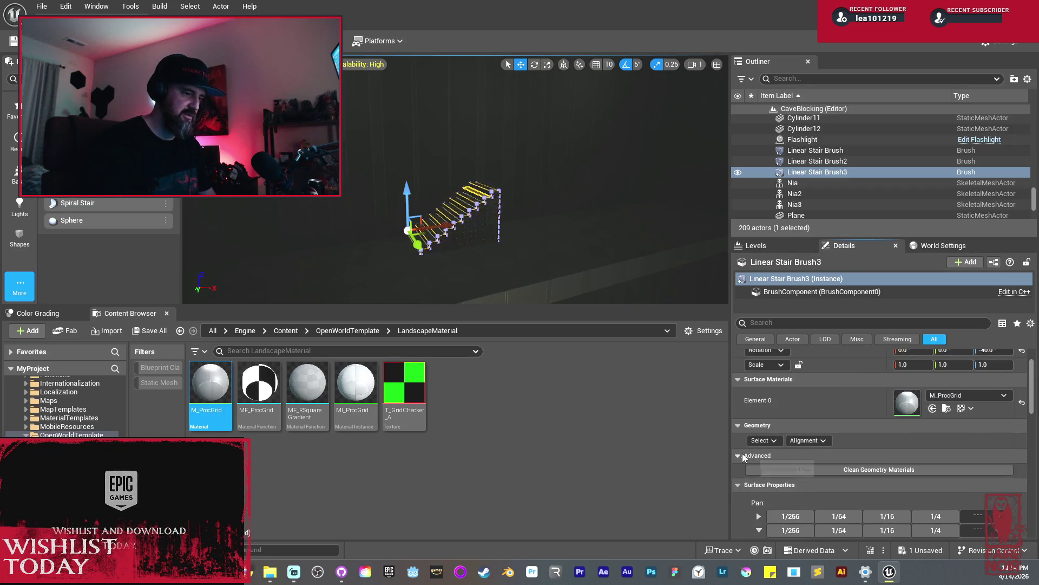
pyautogui.scroll(-1, 876, 470)
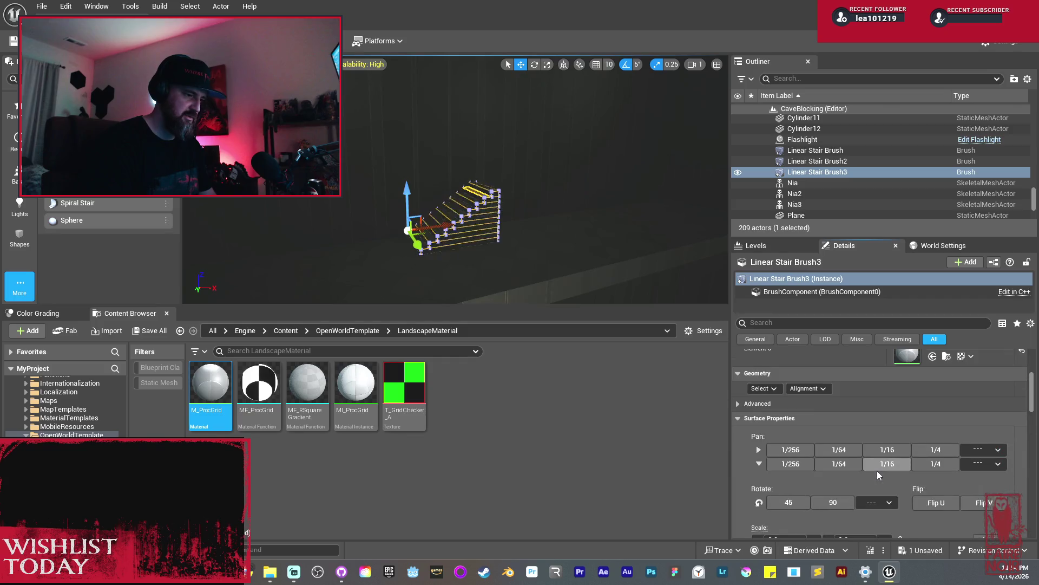
pyautogui.scroll(-2, 878, 470)
pyautogui.scroll(3, 878, 470)
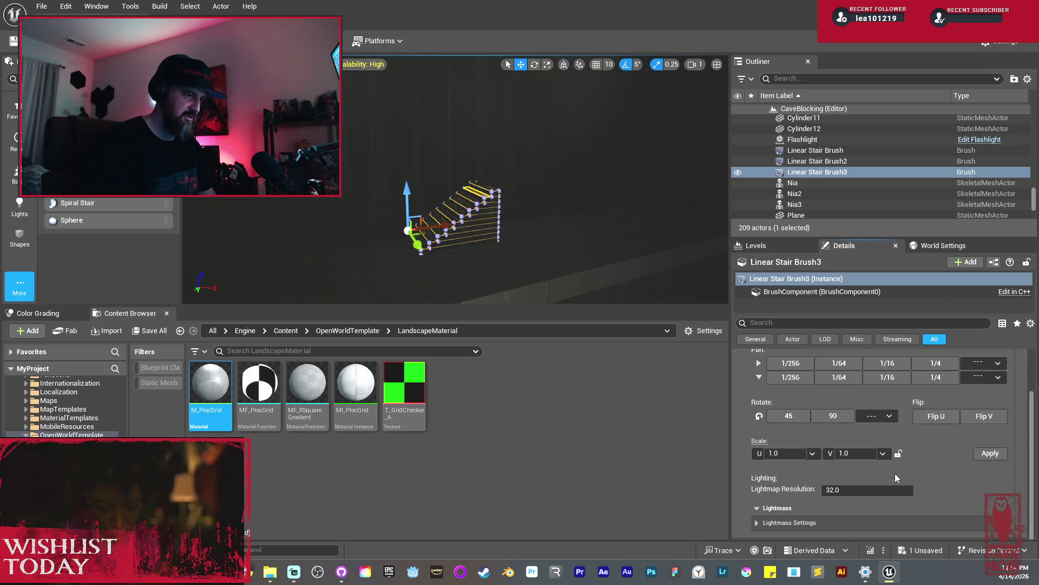
pyautogui.scroll(1, 968, 479)
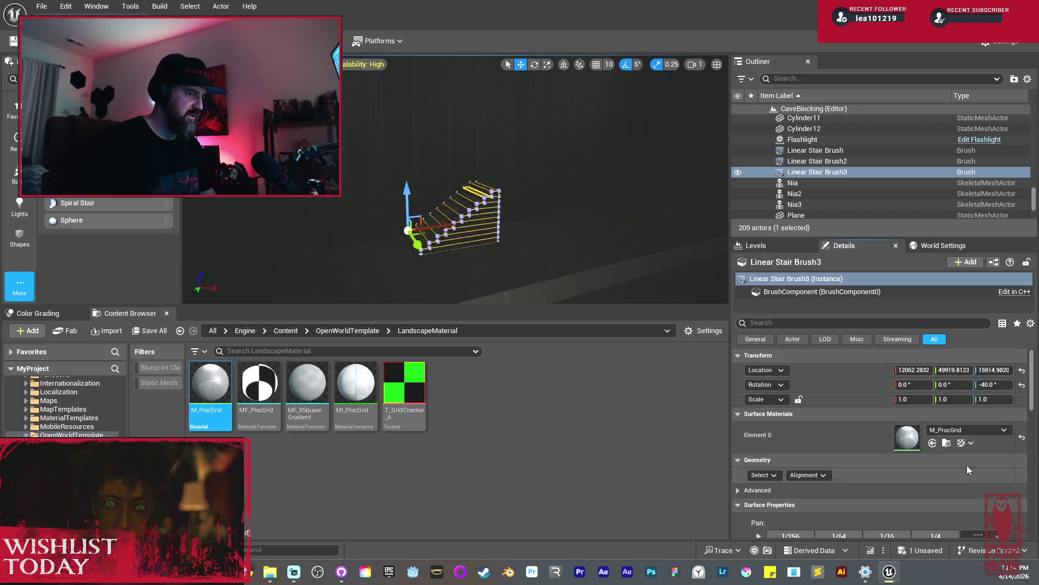
pyautogui.click(789, 248)
pyautogui.click(856, 247)
pyautogui.scroll(-2, 843, 459)
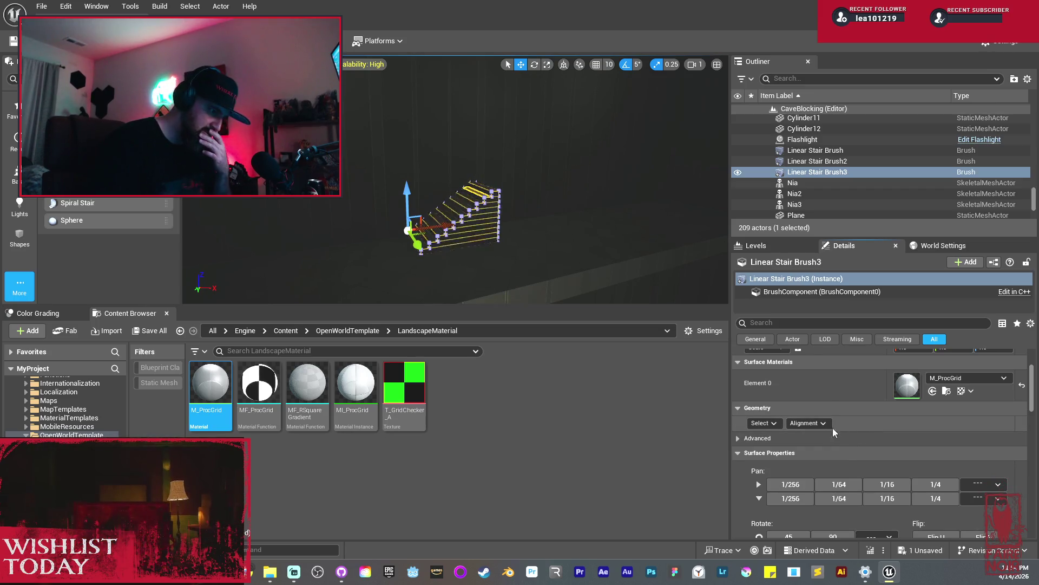
pyautogui.click(777, 424)
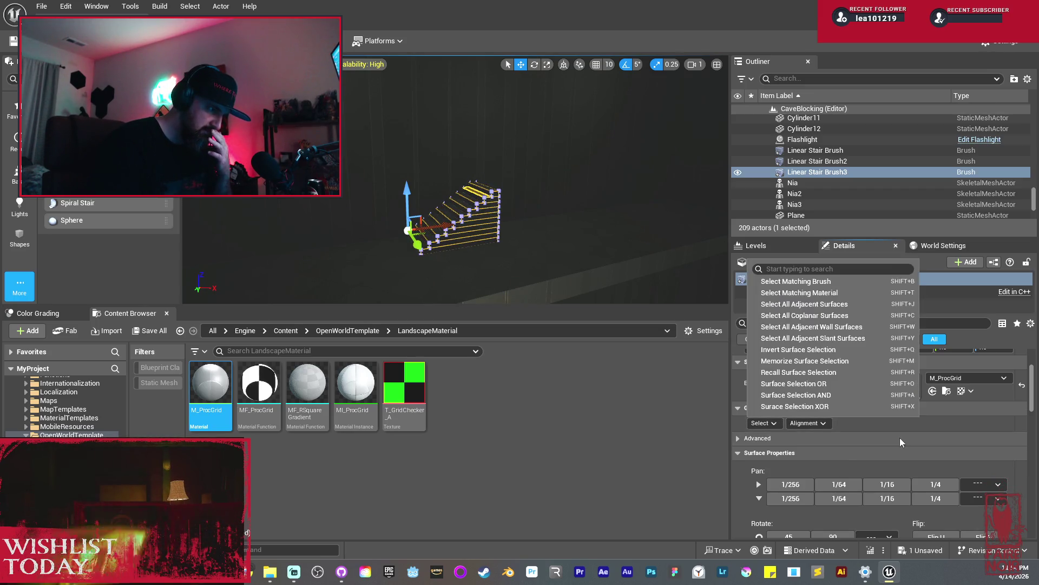
pyautogui.click(933, 436)
# Set Linear Stair Brush3's Num Steps to 25.
pyautogui.scroll(-2, 935, 436)
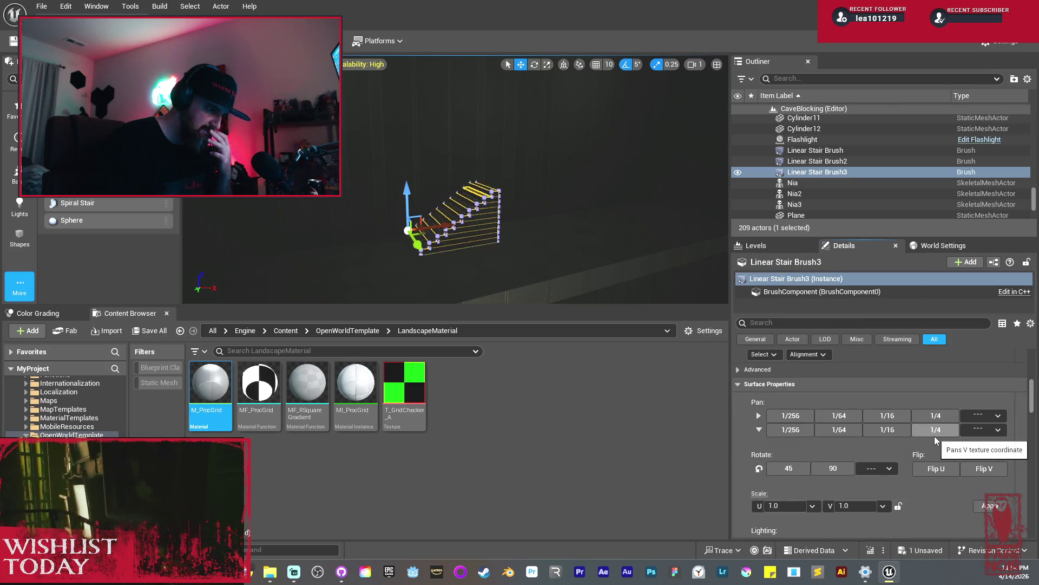
pyautogui.scroll(-2, 934, 436)
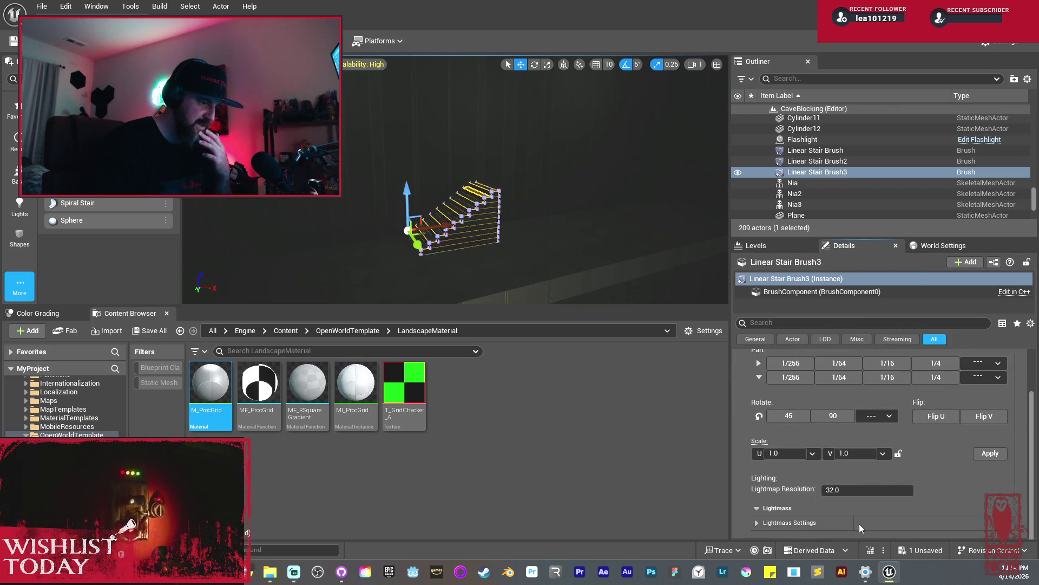
pyautogui.click(766, 521)
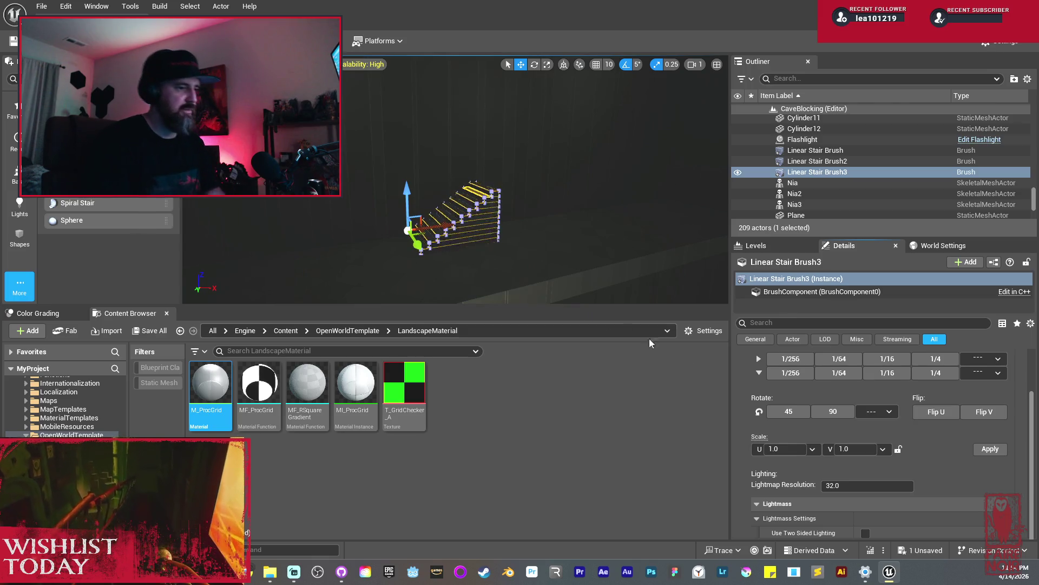
pyautogui.scroll(5, 947, 459)
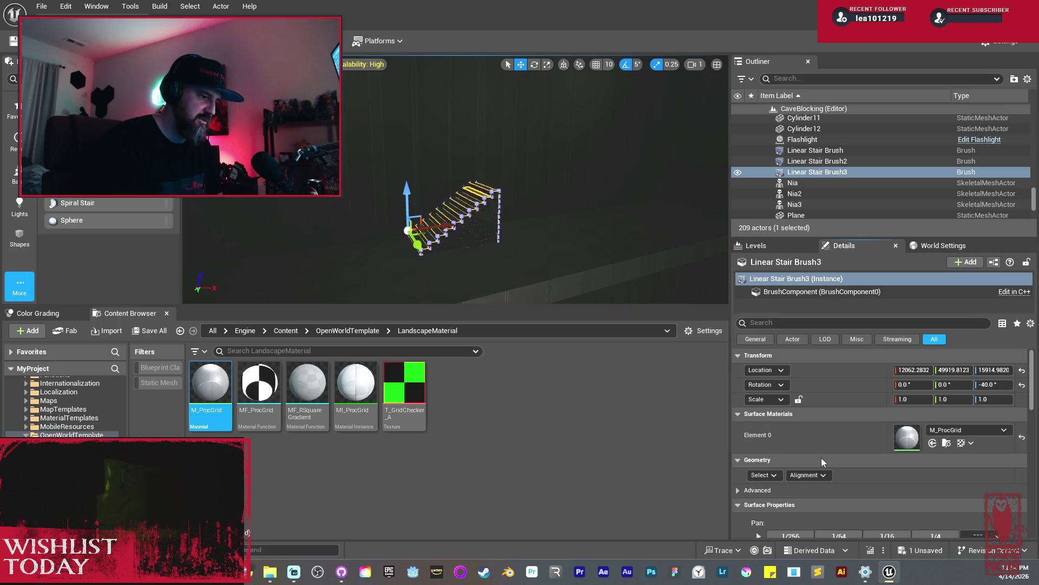
pyautogui.click(753, 491)
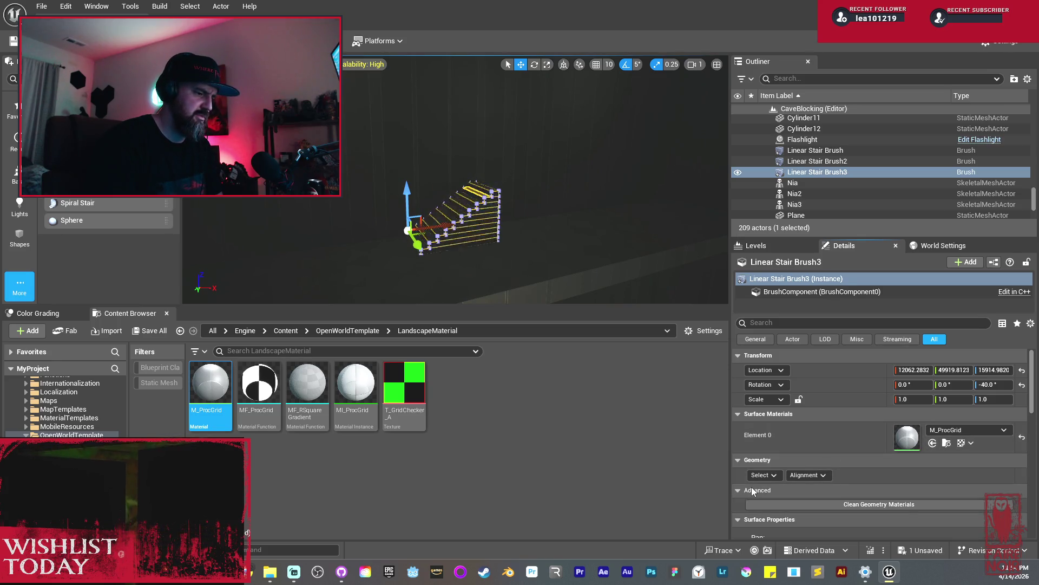
pyautogui.click(753, 491)
pyautogui.scroll(-5, 855, 475)
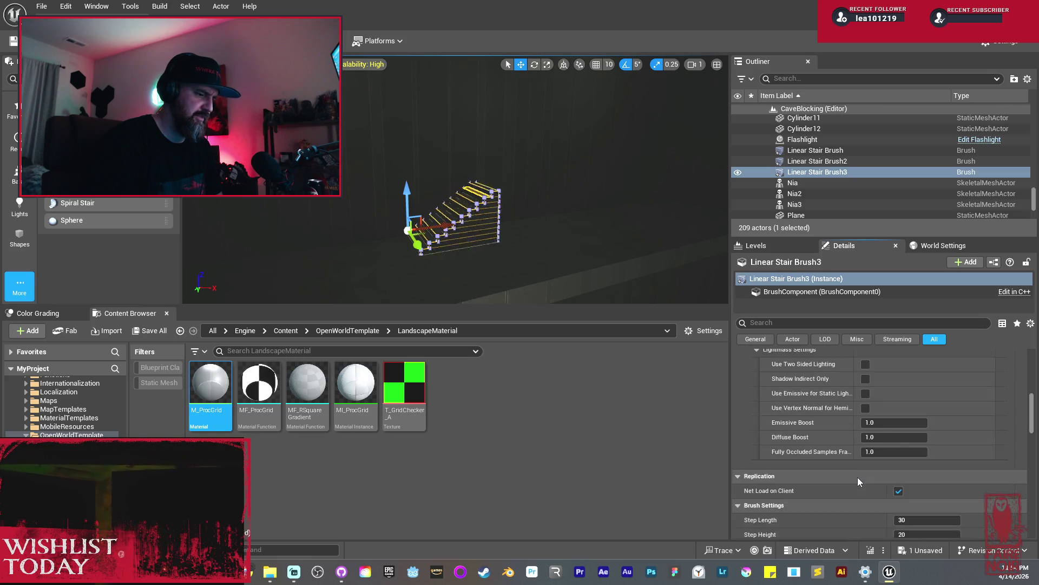
pyautogui.scroll(5, 861, 474)
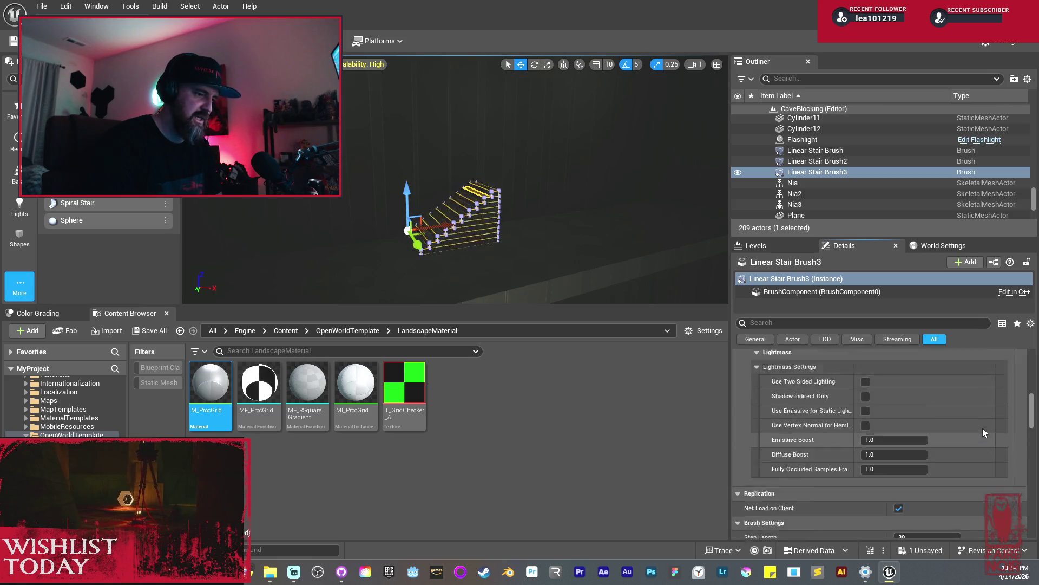
pyautogui.scroll(2, 976, 421)
pyautogui.scroll(-4, 976, 418)
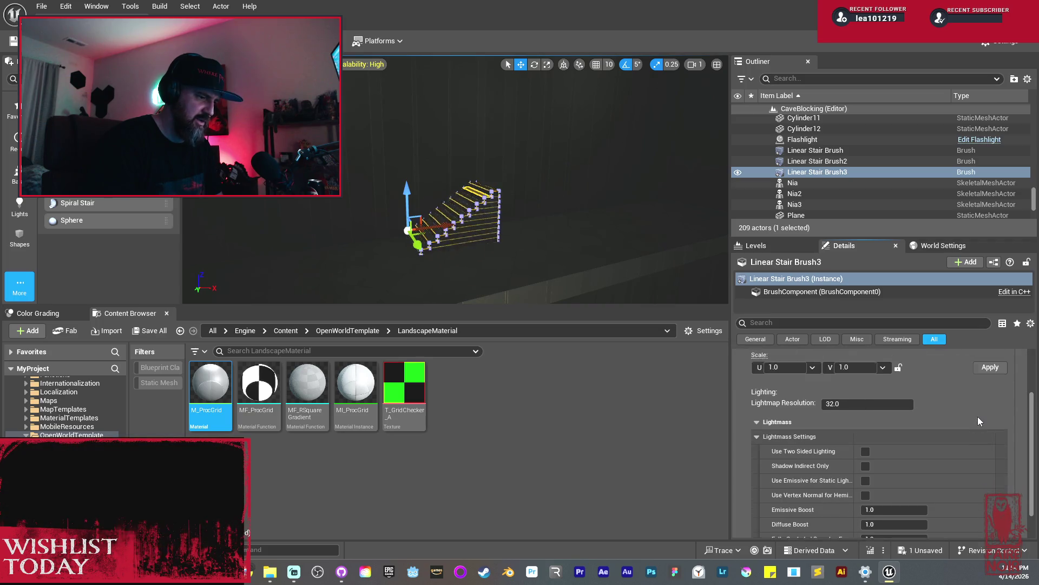
pyautogui.scroll(-5, 978, 421)
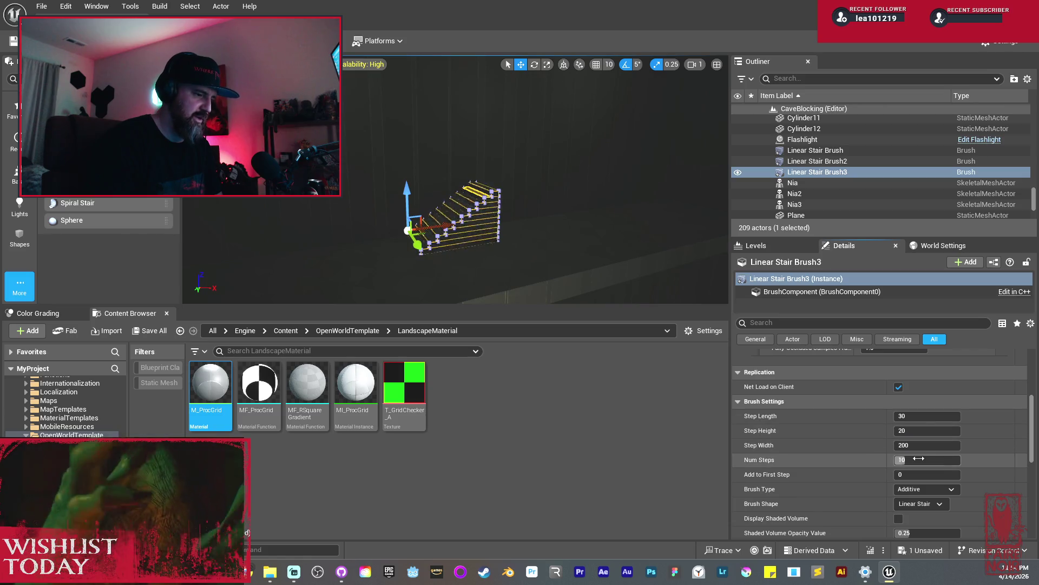
pyautogui.moveTo(926, 459); pyautogui.dragTo(961, 460)
# Orbit to see the stairs side-on, then select and frame slab Cube161.
pyautogui.moveTo(575, 261)
pyautogui.mouseDown()
pyautogui.moveTo(556, 211)
pyautogui.moveTo(460, 222)
pyautogui.moveTo(482, 222)
pyautogui.moveTo(406, 199)
pyautogui.moveTo(360, 219)
pyautogui.moveTo(438, 240)
pyautogui.mouseUp()
pyautogui.click(555, 270)
pyautogui.press('f')
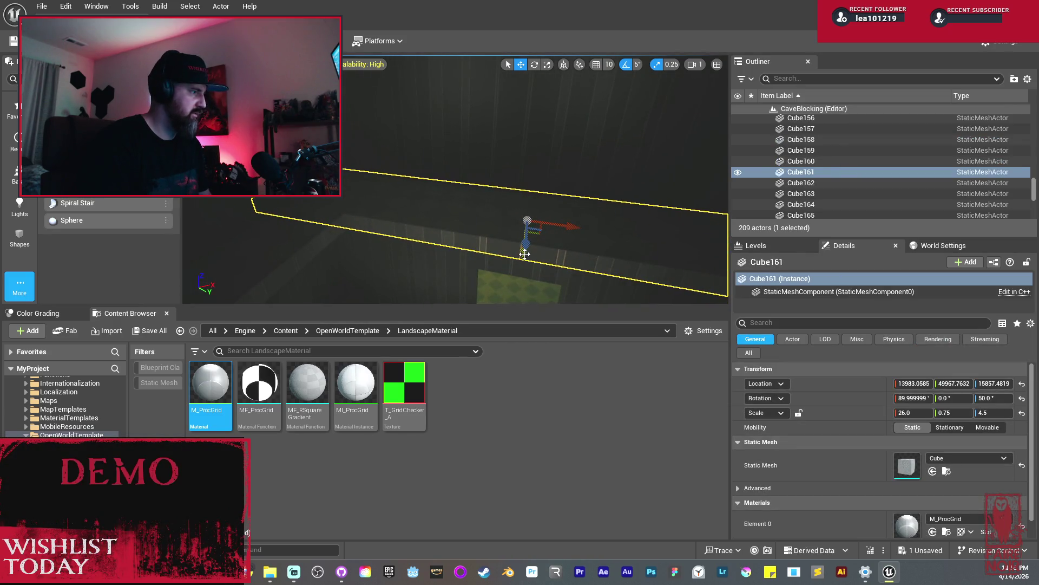
# Frame the new Cube168 slab above Cube161 and view it over the stairs and platform.
pyautogui.moveTo(411, 227)
pyautogui.mouseDown()
pyautogui.moveTo(454, 222)
pyautogui.moveTo(468, 172)
pyautogui.moveTo(454, 160)
pyautogui.moveTo(519, 213)
pyautogui.moveTo(518, 198)
pyautogui.mouseUp()
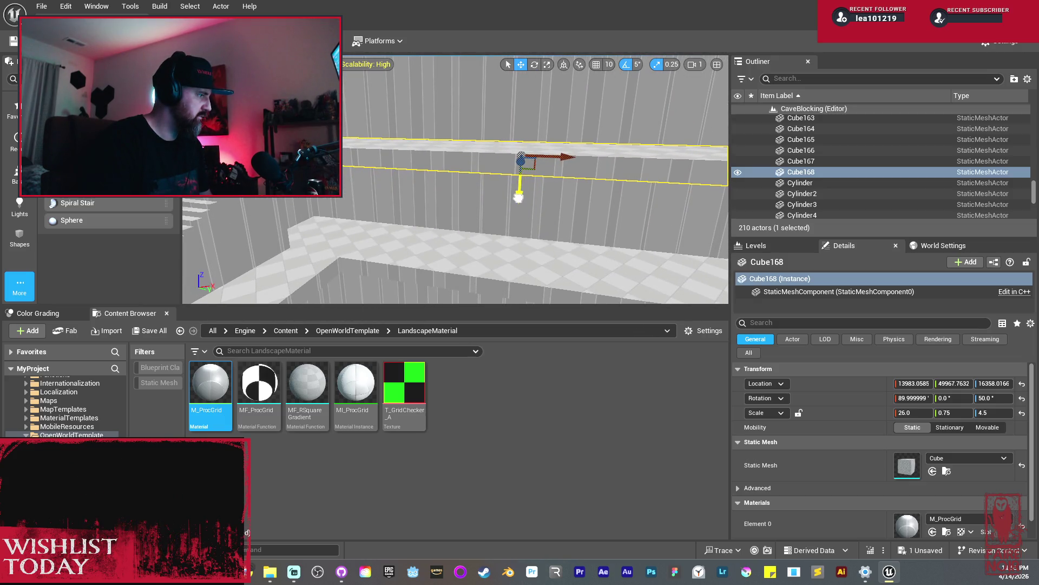
pyautogui.press('f')
pyautogui.moveTo(382, 174)
pyautogui.mouseDown()
pyautogui.moveTo(370, 172)
pyautogui.moveTo(382, 174)
pyautogui.mouseUp()
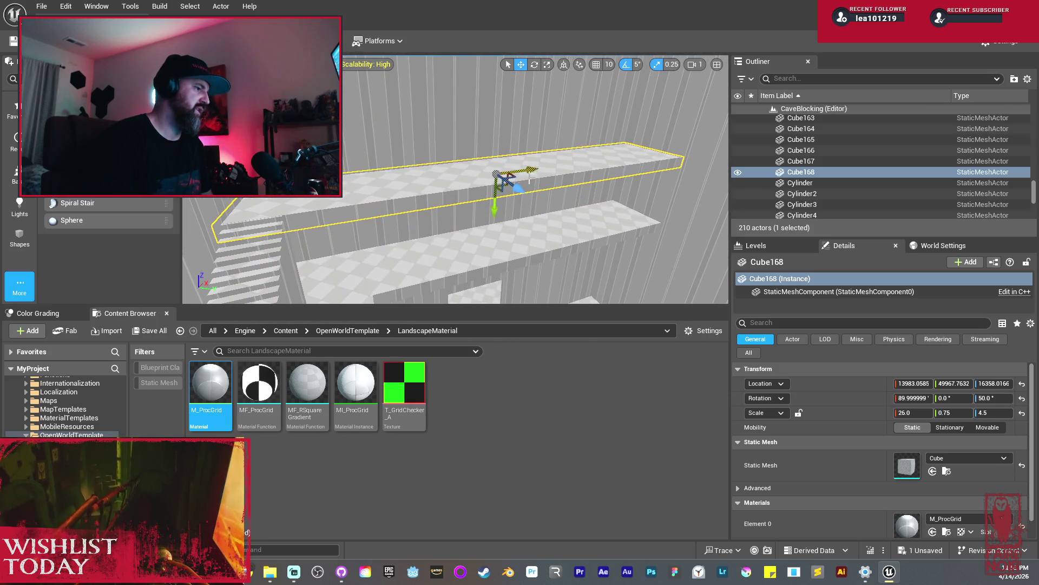
# Duplicate the slab as Cube169, rotate it to 140°, and slide it across the level.
pyautogui.moveTo(517, 184)
pyautogui.keyDown('alt'); pyautogui.mouseDown()
pyautogui.moveTo(649, 166)
pyautogui.moveTo(566, 175)
pyautogui.mouseUp(); pyautogui.keyUp('alt')
pyautogui.press('e')
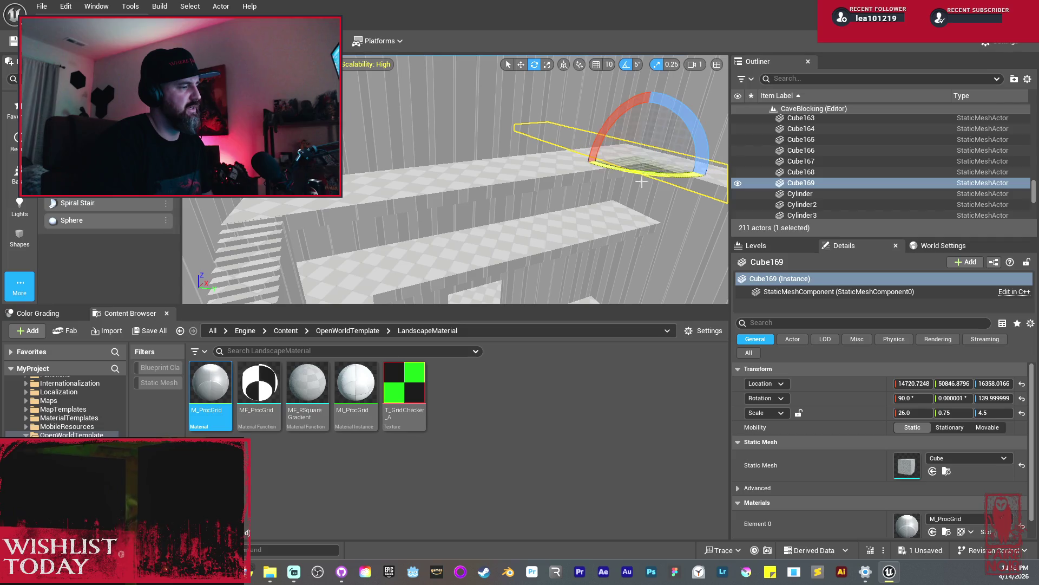
pyautogui.press('f')
pyautogui.press('w')
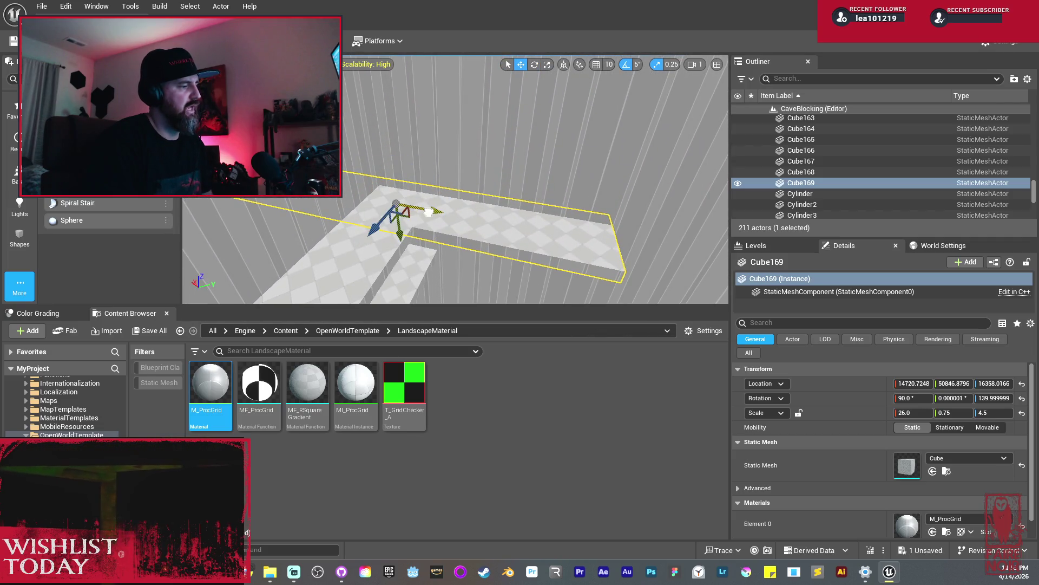
pyautogui.moveTo(428, 211); pyautogui.dragTo(529, 234)
pyautogui.moveTo(598, 235); pyautogui.dragTo(625, 236)
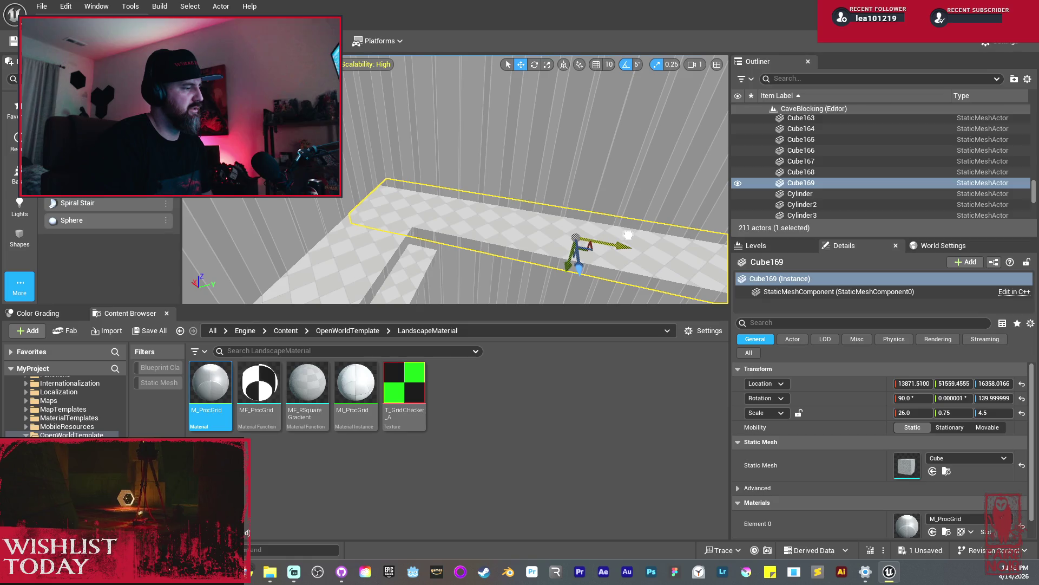
pyautogui.moveTo(520, 242)
pyautogui.mouseDown()
pyautogui.moveTo(503, 232)
pyautogui.moveTo(608, 294)
pyautogui.moveTo(500, 240)
pyautogui.mouseUp()
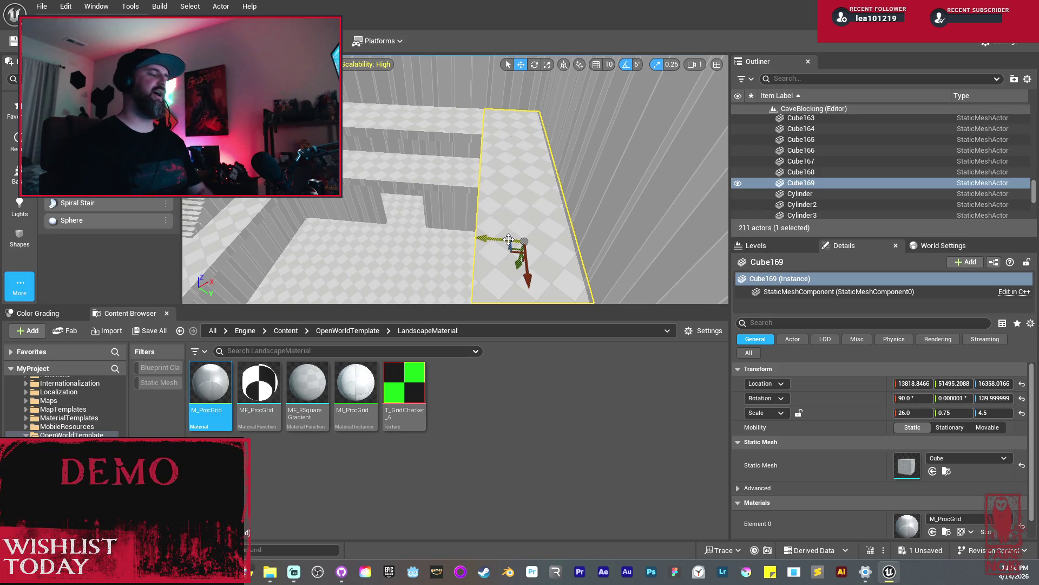
# Lengthen Cube169 to X scale 26.75 and slide it along its length between the corridor walls.
pyautogui.moveTo(562, 116); pyautogui.dragTo(562, 116)
pyautogui.moveTo(569, 230); pyautogui.dragTo(638, 234)
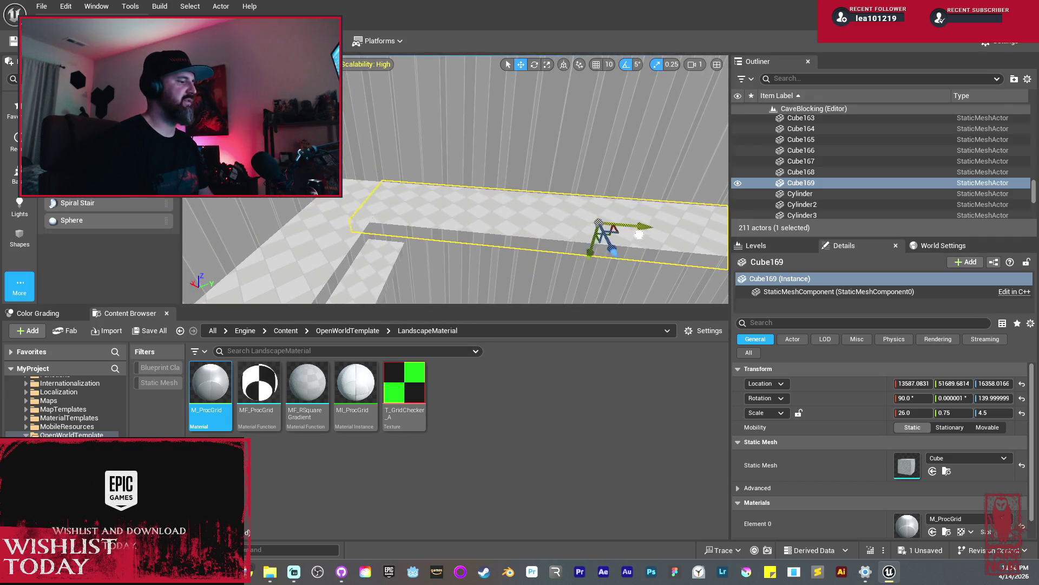
pyautogui.moveTo(559, 215); pyautogui.dragTo(559, 215)
pyautogui.press('r')
pyautogui.moveTo(374, 185); pyautogui.dragTo(378, 185)
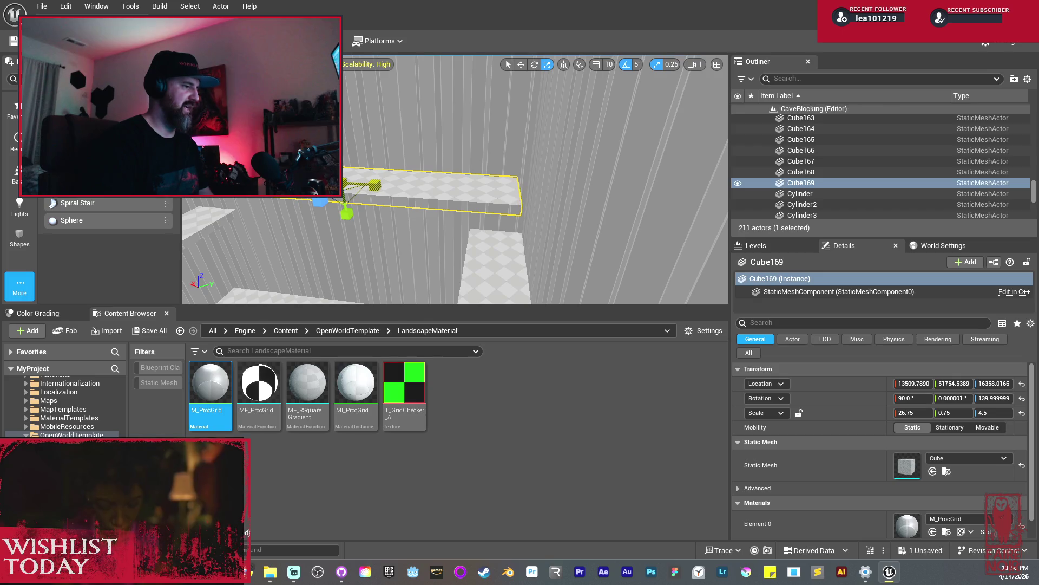
pyautogui.press('w')
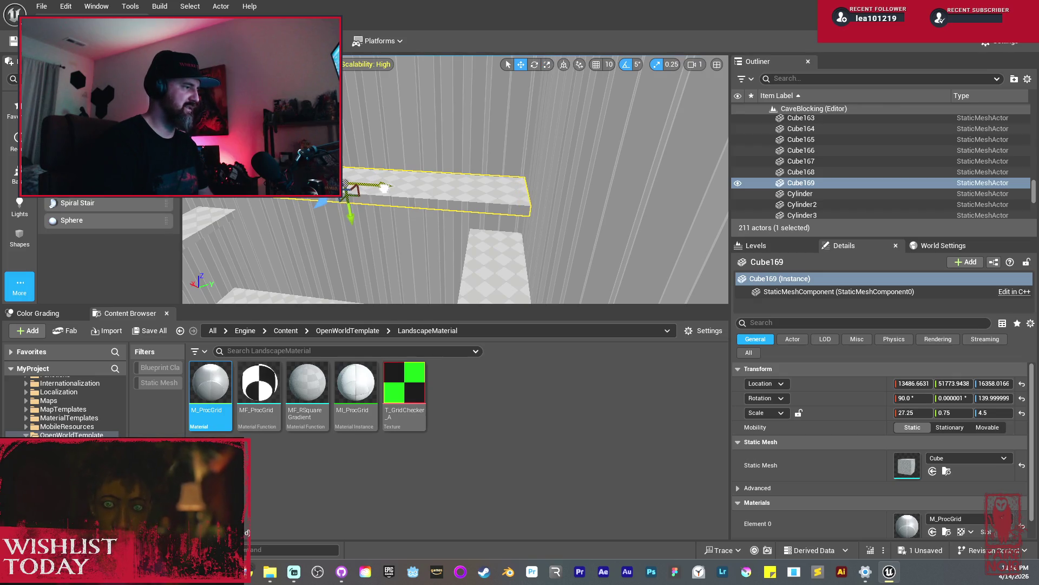
pyautogui.moveTo(385, 187); pyautogui.dragTo(341, 195)
pyautogui.moveTo(455, 184); pyautogui.dragTo(498, 181)
pyautogui.moveTo(635, 175); pyautogui.dragTo(585, 175)
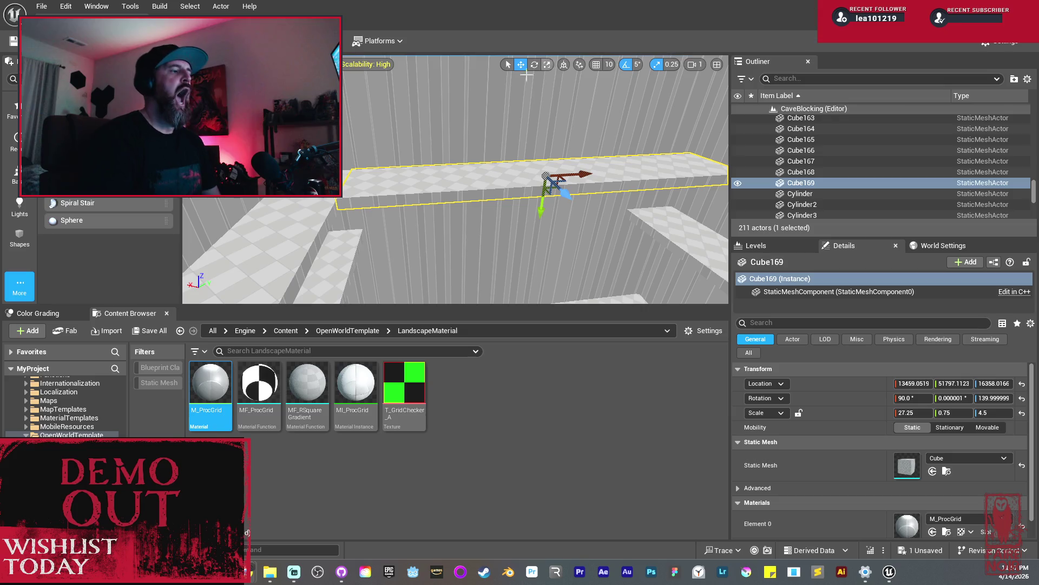
# Fly the camera over to the staircase and corridors.
pyautogui.moveTo(390, 222); pyautogui.dragTo(400, 244)
pyautogui.moveTo(428, 203); pyautogui.dragTo(430, 206)
pyautogui.moveTo(557, 178); pyautogui.dragTo(561, 176)
# Duplicate Linear Stair Brush3 into the room as Linear Stair Brush4 and raise it slightly.
pyautogui.click(443, 157)
pyautogui.moveTo(444, 157); pyautogui.dragTo(447, 159)
pyautogui.moveTo(544, 277); pyautogui.dragTo(536, 270)
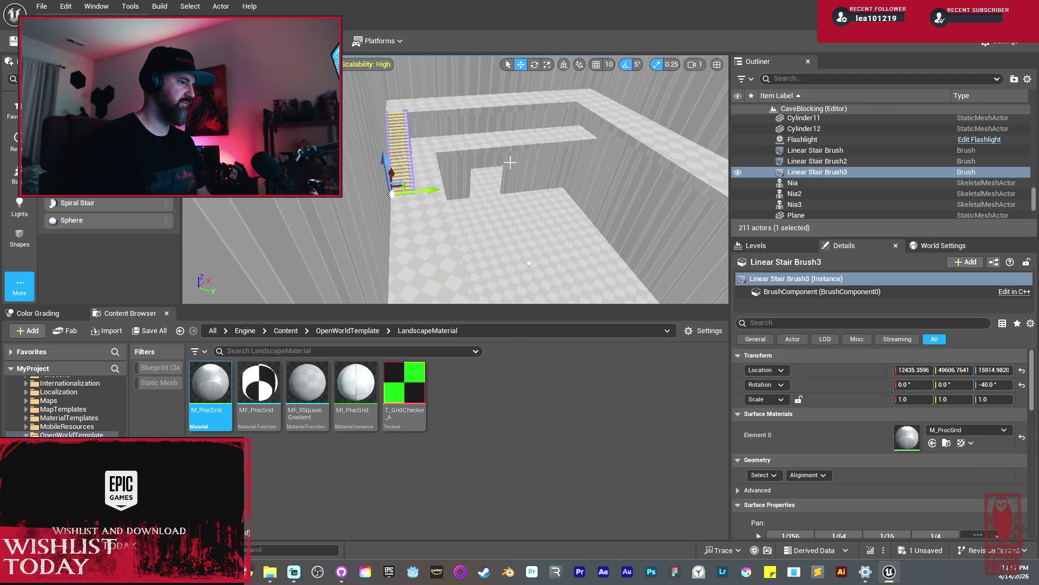
pyautogui.moveTo(409, 217)
pyautogui.keyDown('alt'); pyautogui.mouseDown()
pyautogui.moveTo(568, 179)
pyautogui.moveTo(652, 193)
pyautogui.moveTo(579, 160)
pyautogui.mouseUp(); pyautogui.keyUp('alt')
pyautogui.moveTo(455, 178); pyautogui.dragTo(461, 172)
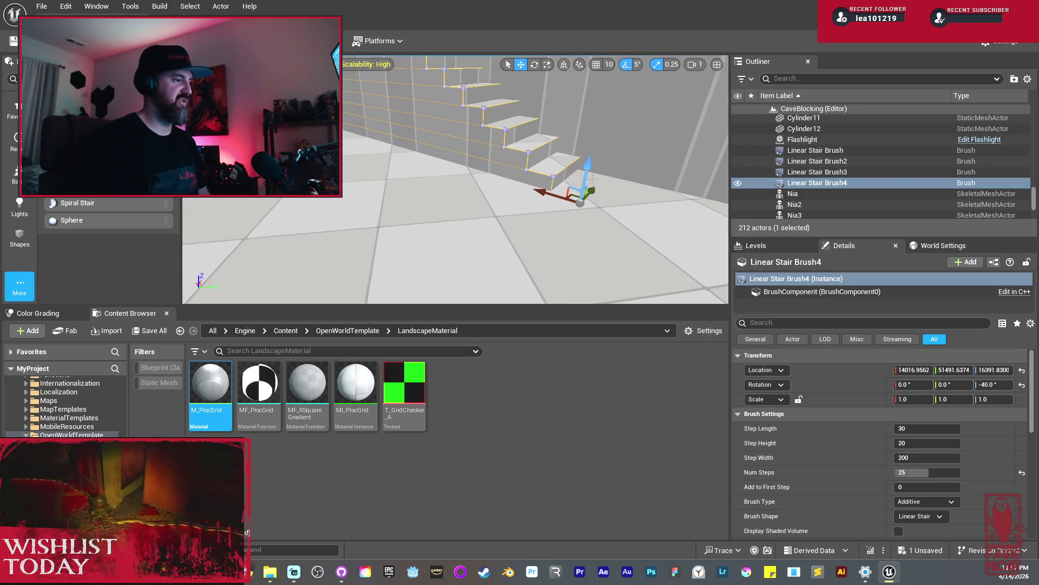
pyautogui.moveTo(589, 162); pyautogui.dragTo(600, 150)
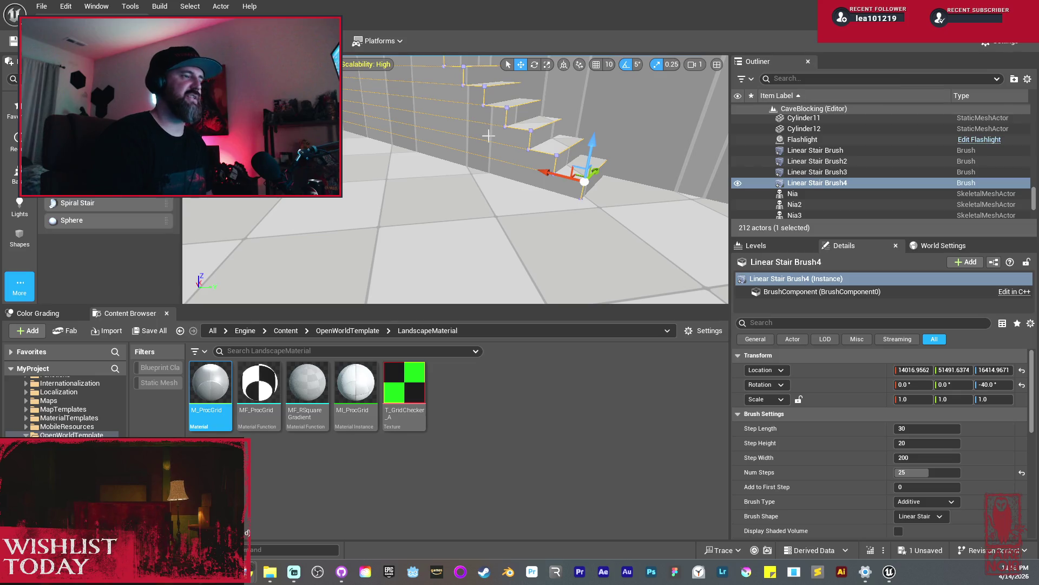
# Turn Linear Stair Brush4 to -130° and shift it sideways into place.
pyautogui.moveTo(488, 136)
pyautogui.mouseDown()
pyautogui.moveTo(466, 130)
pyautogui.moveTo(456, 176)
pyautogui.moveTo(448, 161)
pyautogui.moveTo(432, 204)
pyautogui.moveTo(360, 192)
pyautogui.moveTo(412, 206)
pyautogui.moveTo(384, 190)
pyautogui.moveTo(436, 217)
pyautogui.moveTo(406, 207)
pyautogui.moveTo(433, 216)
pyautogui.moveTo(441, 184)
pyautogui.mouseUp()
pyautogui.press('e')
pyautogui.press('w')
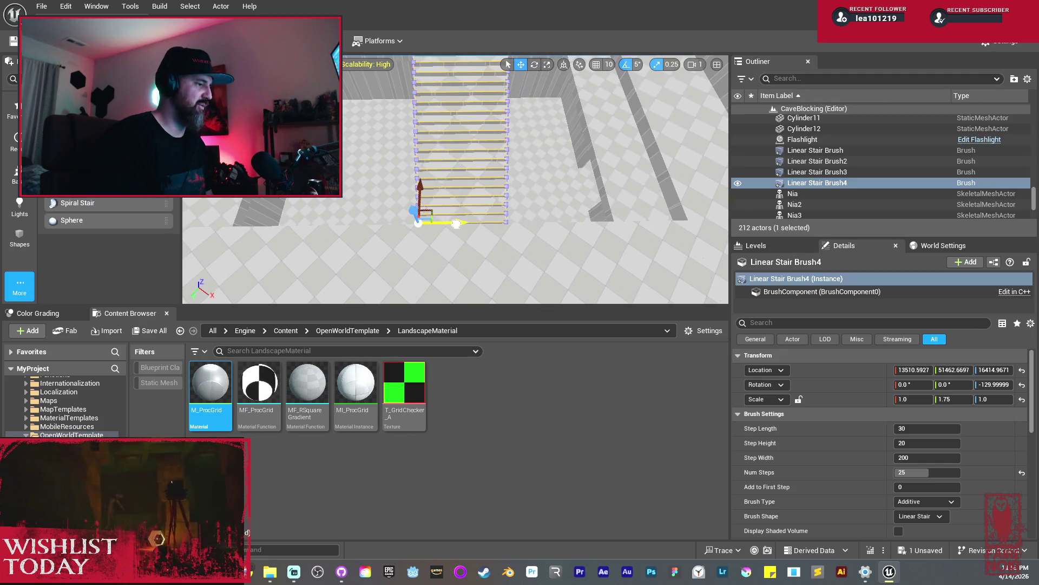
pyautogui.moveTo(456, 223); pyautogui.dragTo(441, 223)
pyautogui.moveTo(381, 262); pyautogui.dragTo(314, 174)
pyautogui.moveTo(445, 173); pyautogui.dragTo(469, 178)
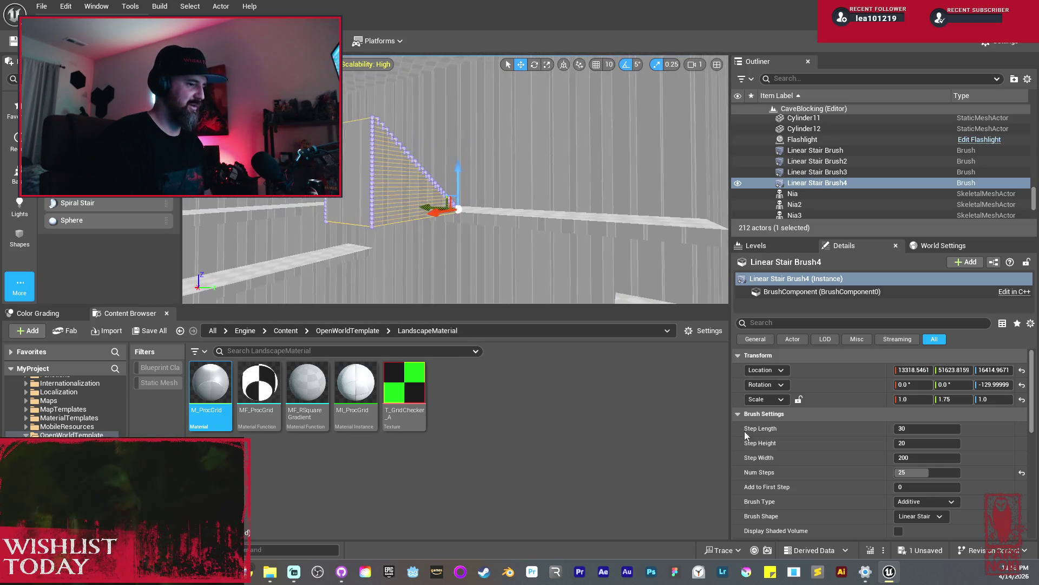
# Cut the staircase down to 15 steps with a step height of 20.
pyautogui.moveTo(936, 473); pyautogui.dragTo(913, 473)
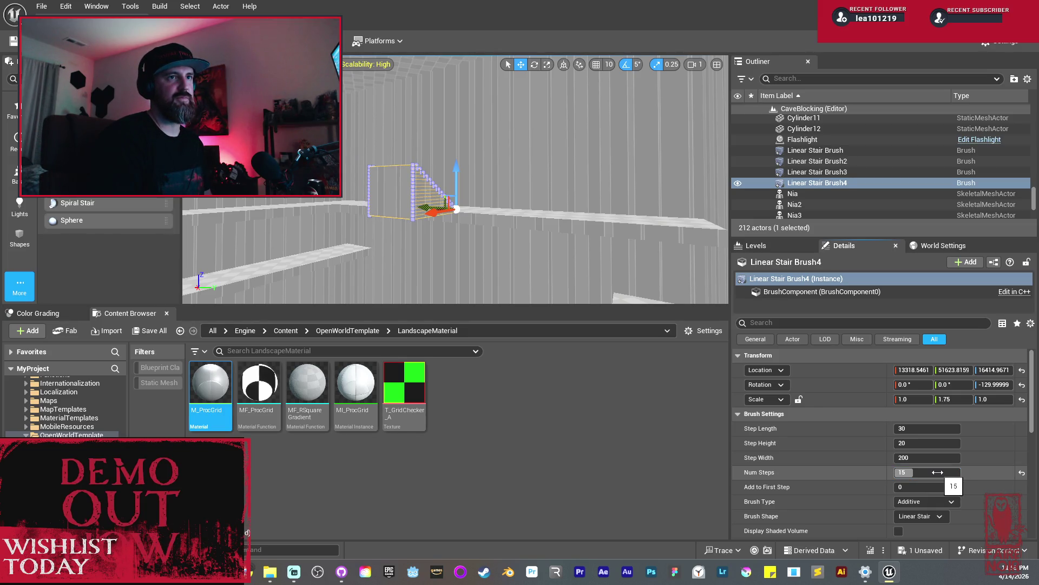
pyautogui.write('20')
pyautogui.press('Return')
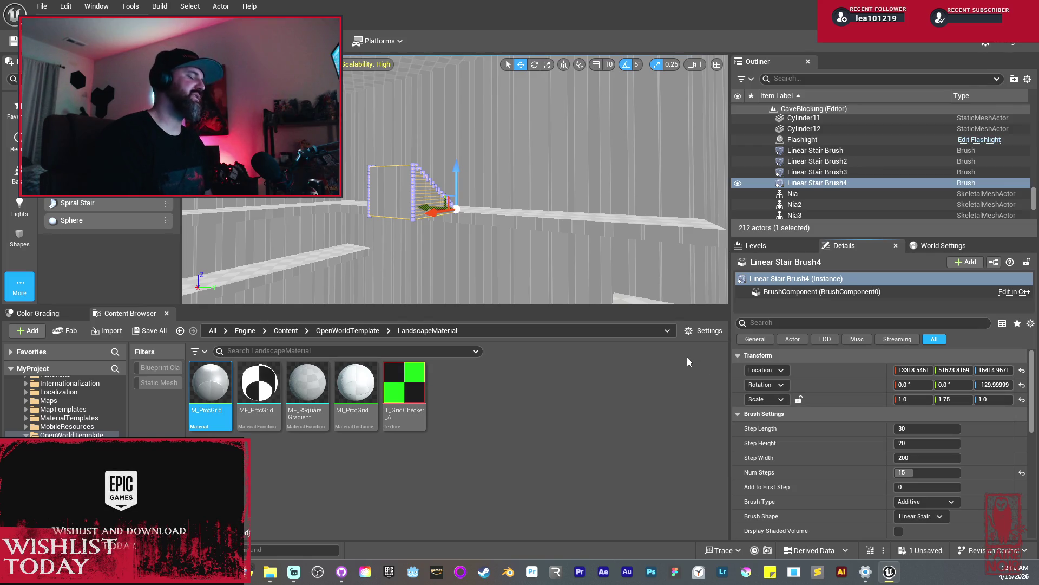
pyautogui.moveTo(557, 186)
pyautogui.mouseDown()
pyautogui.moveTo(553, 140)
pyautogui.moveTo(557, 206)
pyautogui.moveTo(607, 217)
pyautogui.mouseUp()
pyautogui.click(609, 221)
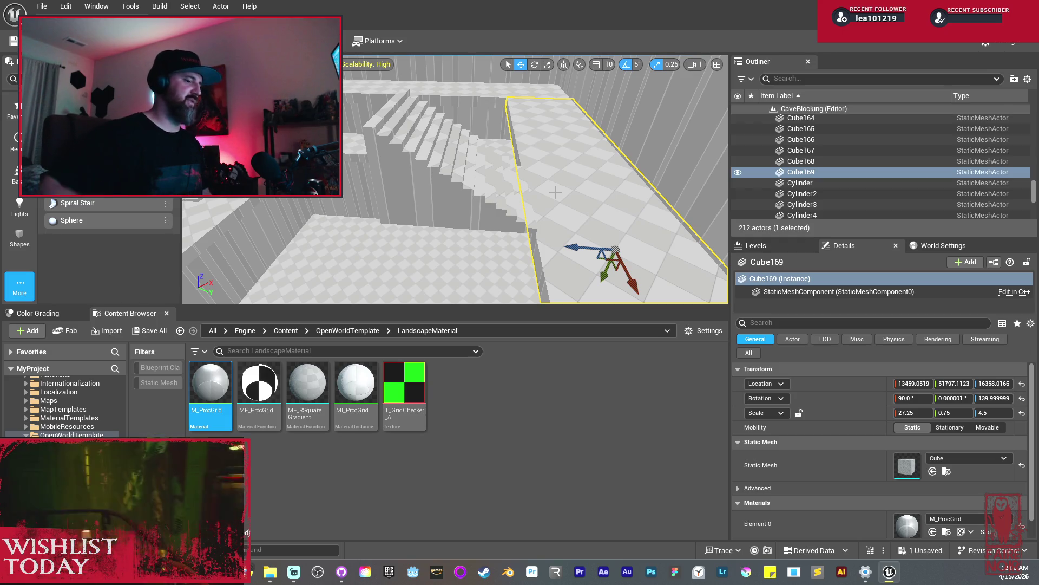
# Place Cylinder13 on the floor, apply the M_ProcGrid material, and move it toward the stairs.
pyautogui.moveTo(454, 179)
pyautogui.mouseDown()
pyautogui.moveTo(482, 280)
pyautogui.moveTo(449, 262)
pyautogui.mouseUp()
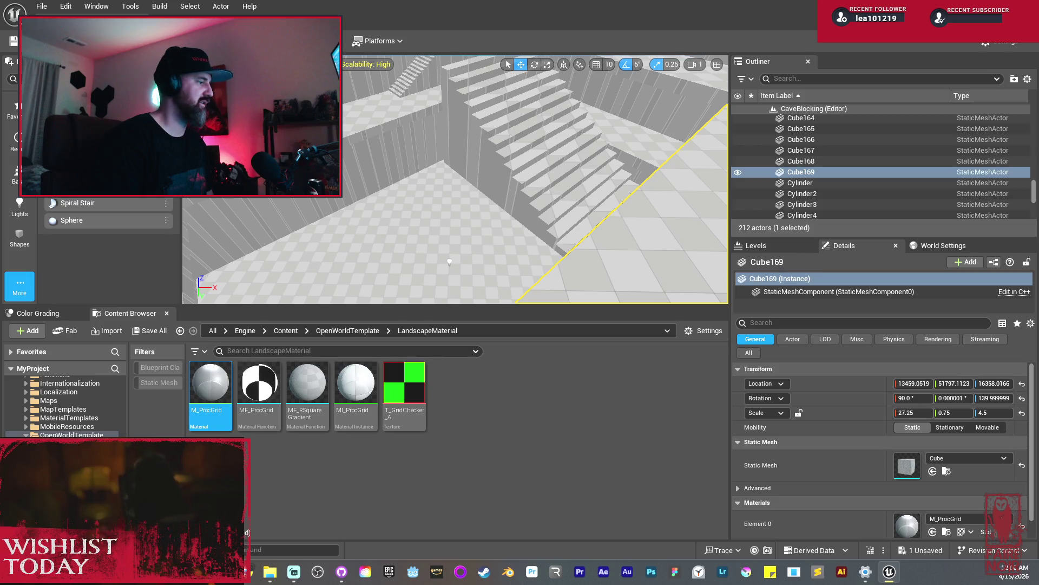
pyautogui.click(23, 241)
pyautogui.moveTo(450, 262); pyautogui.dragTo(392, 215)
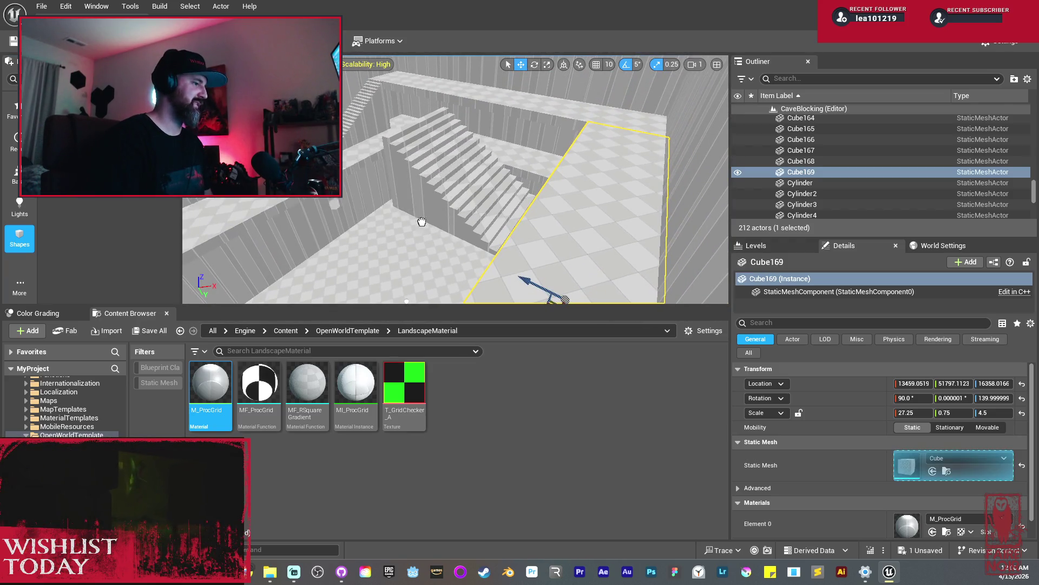
pyautogui.moveTo(561, 236); pyautogui.dragTo(565, 232)
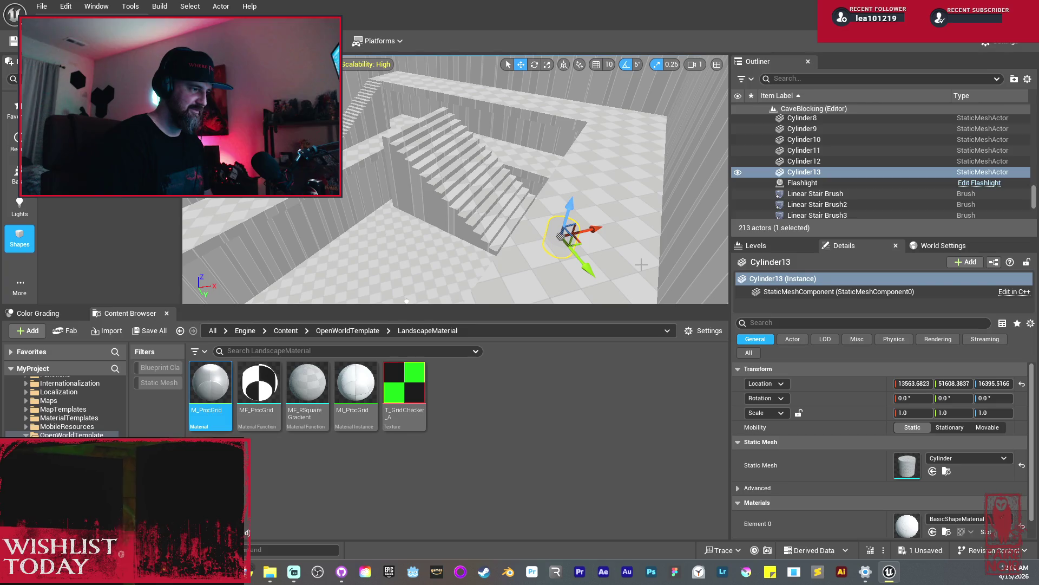
pyautogui.hotkey('ctrl', 'z')
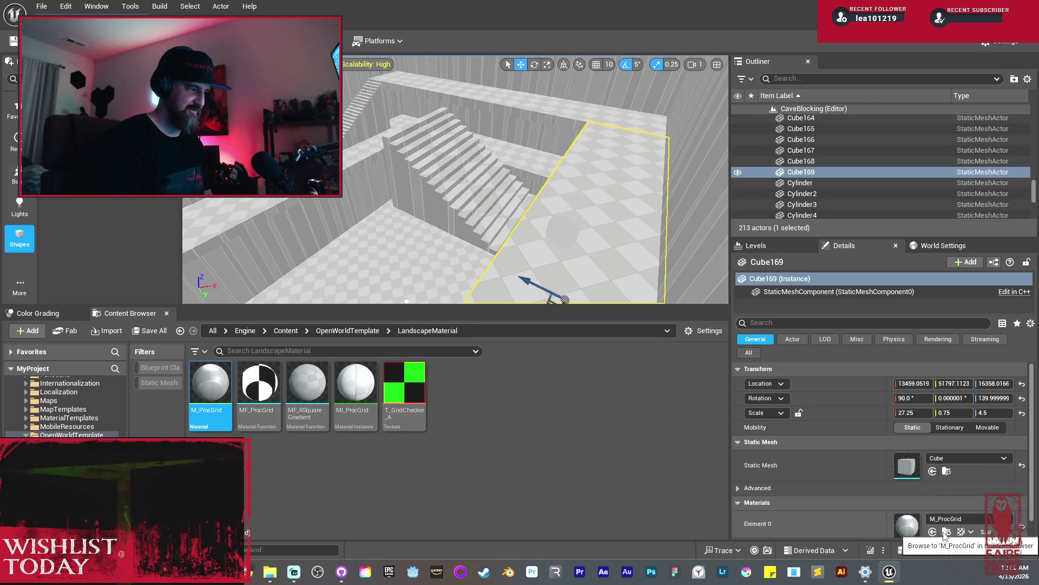
pyautogui.hotkey('ctrl', 'y')
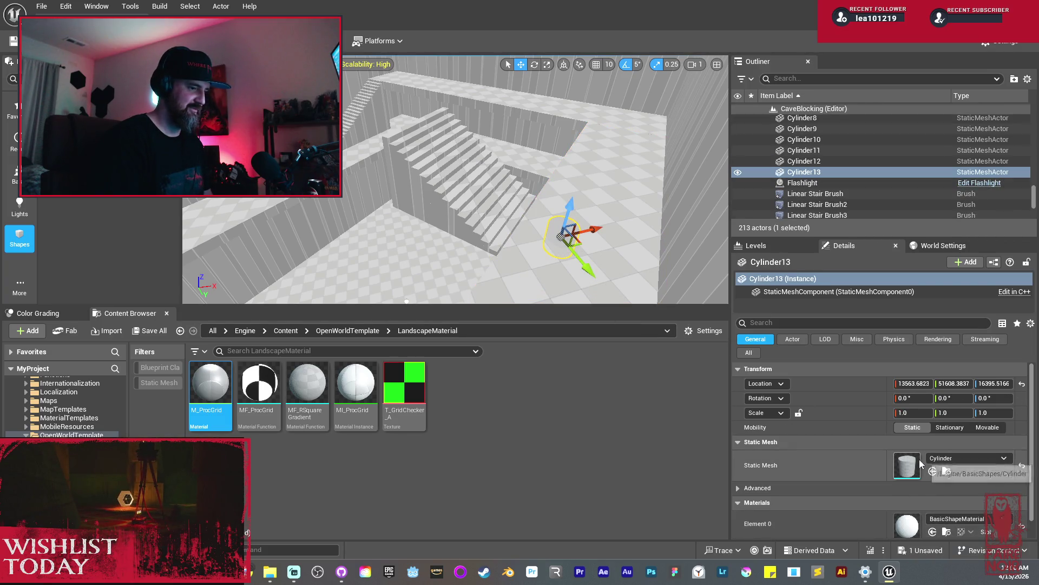
pyautogui.click(933, 532)
pyautogui.moveTo(582, 260); pyautogui.dragTo(538, 164)
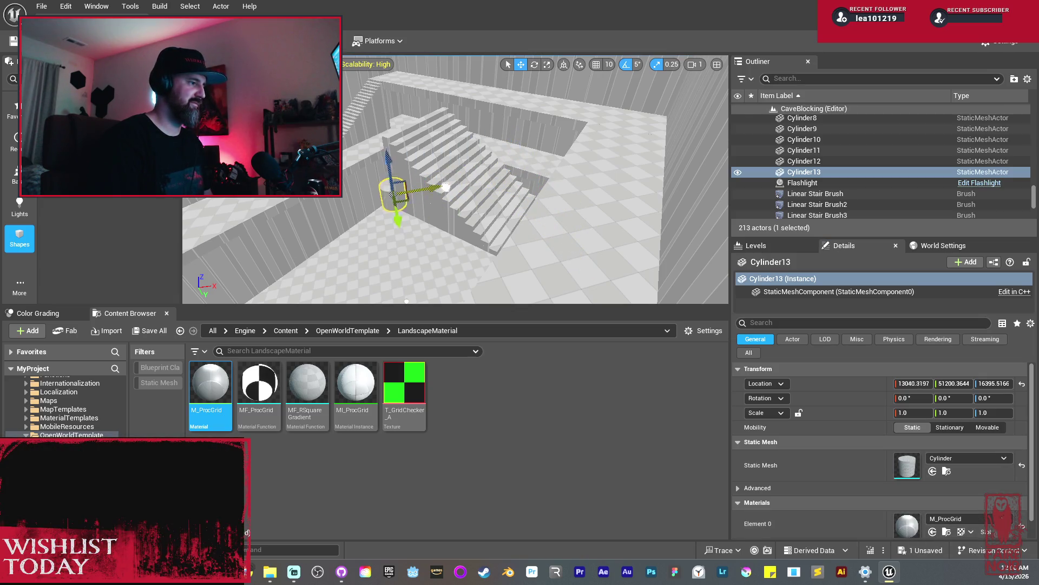
pyautogui.press('f')
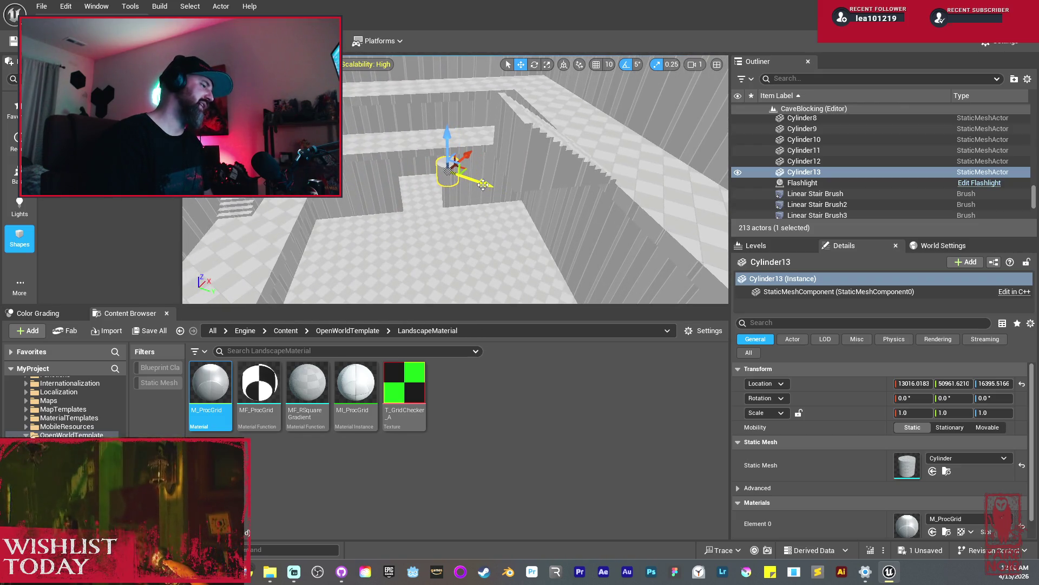
# Enlarge Cylinder13 evenly, flatten it, and raise it above the floor.
pyautogui.moveTo(481, 183); pyautogui.dragTo(531, 170)
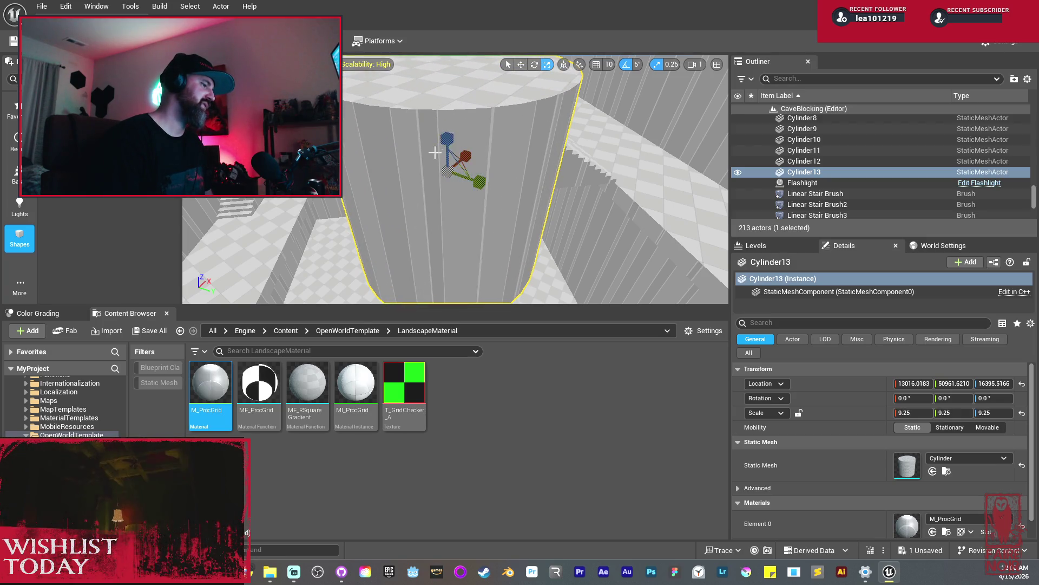
pyautogui.moveTo(447, 139)
pyautogui.mouseDown()
pyautogui.moveTo(482, 170)
pyautogui.moveTo(461, 142)
pyautogui.moveTo(444, 190)
pyautogui.mouseUp()
pyautogui.press('w')
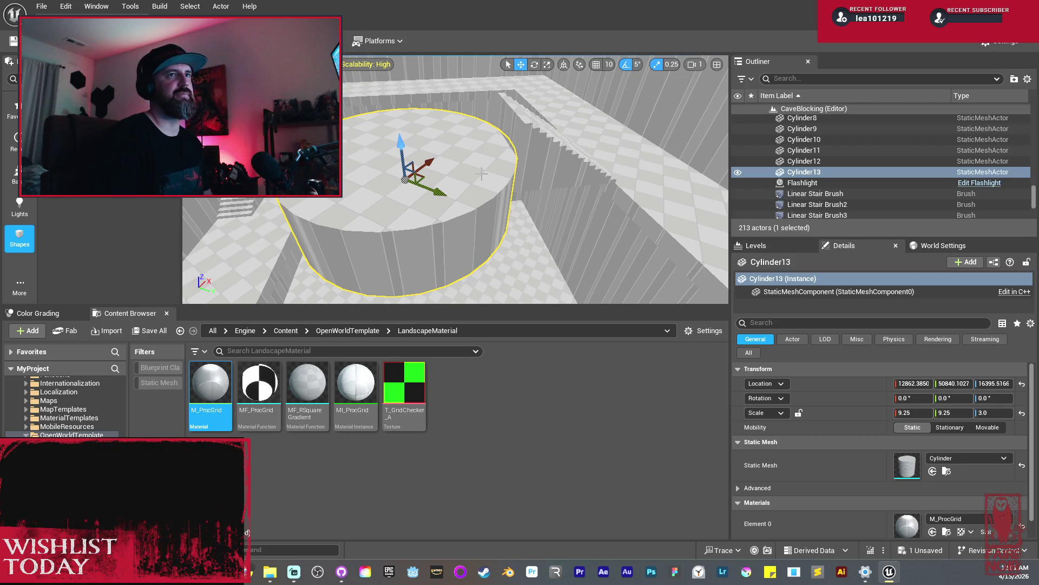
pyautogui.moveTo(546, 162); pyautogui.dragTo(547, 162)
pyautogui.moveTo(447, 158)
pyautogui.mouseDown()
pyautogui.moveTo(448, 122)
pyautogui.moveTo(490, 140)
pyautogui.mouseUp()
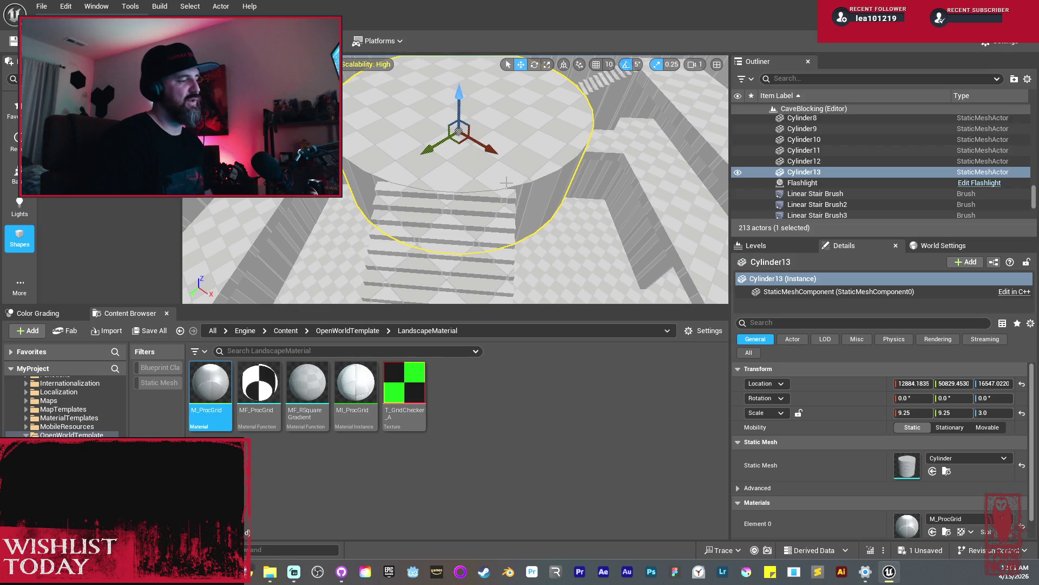
pyautogui.moveTo(501, 185)
pyautogui.mouseDown()
pyautogui.moveTo(533, 195)
pyautogui.moveTo(514, 186)
pyautogui.moveTo(513, 199)
pyautogui.moveTo(448, 140)
pyautogui.moveTo(457, 113)
pyautogui.moveTo(436, 99)
pyautogui.mouseUp()
# Settle the round platform at 11 × 11 × 2.93 scale, nudge it sideways, and add Cube170 on top.
pyautogui.press('r')
pyautogui.moveTo(487, 227); pyautogui.dragTo(466, 190)
pyautogui.moveTo(390, 206)
pyautogui.mouseDown()
pyautogui.moveTo(400, 214)
pyautogui.moveTo(390, 206)
pyautogui.moveTo(402, 198)
pyautogui.moveTo(356, 220)
pyautogui.mouseUp()
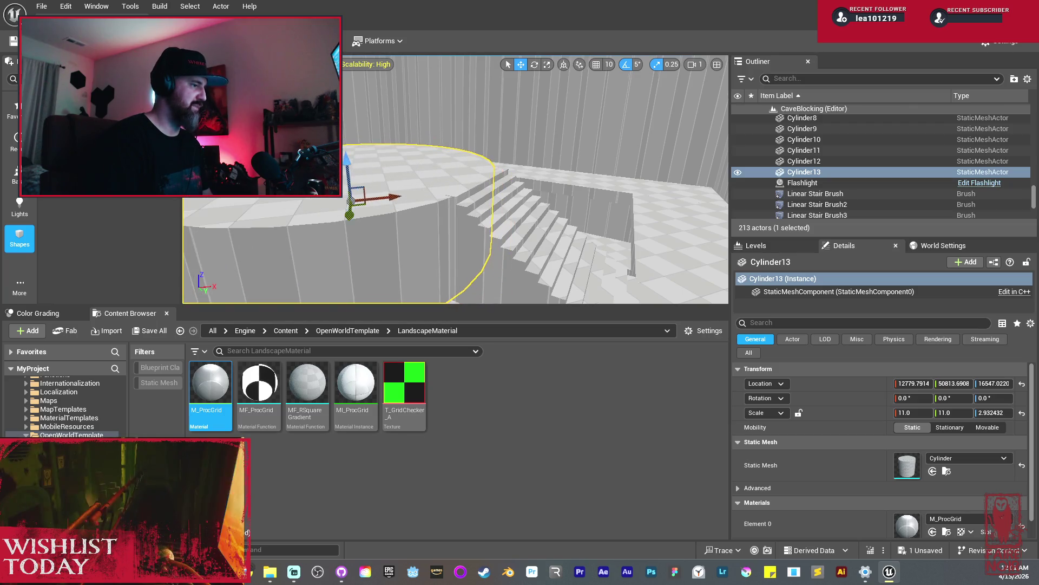
pyautogui.press('f')
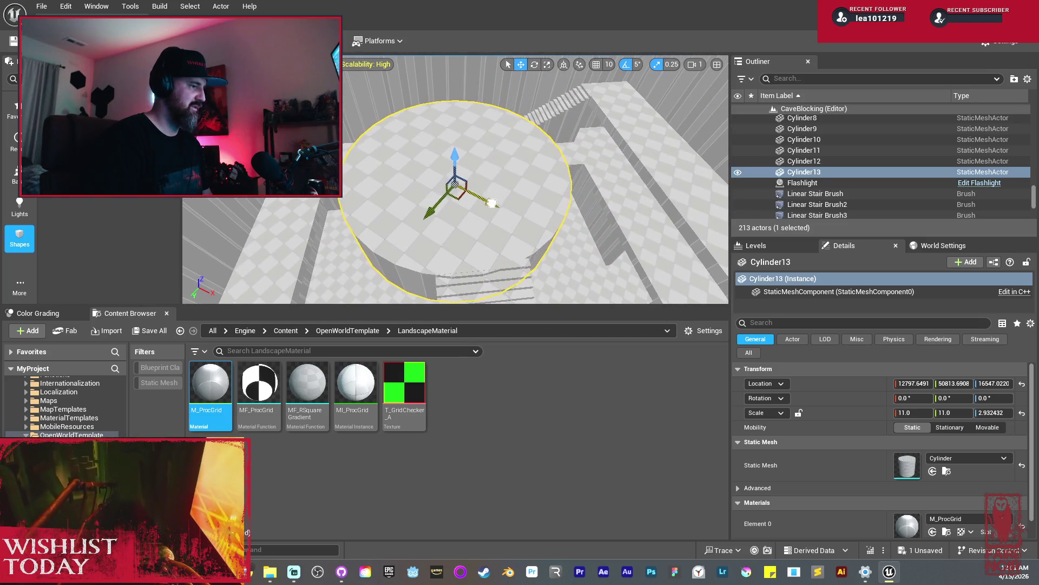
pyautogui.moveTo(433, 212); pyautogui.dragTo(436, 211)
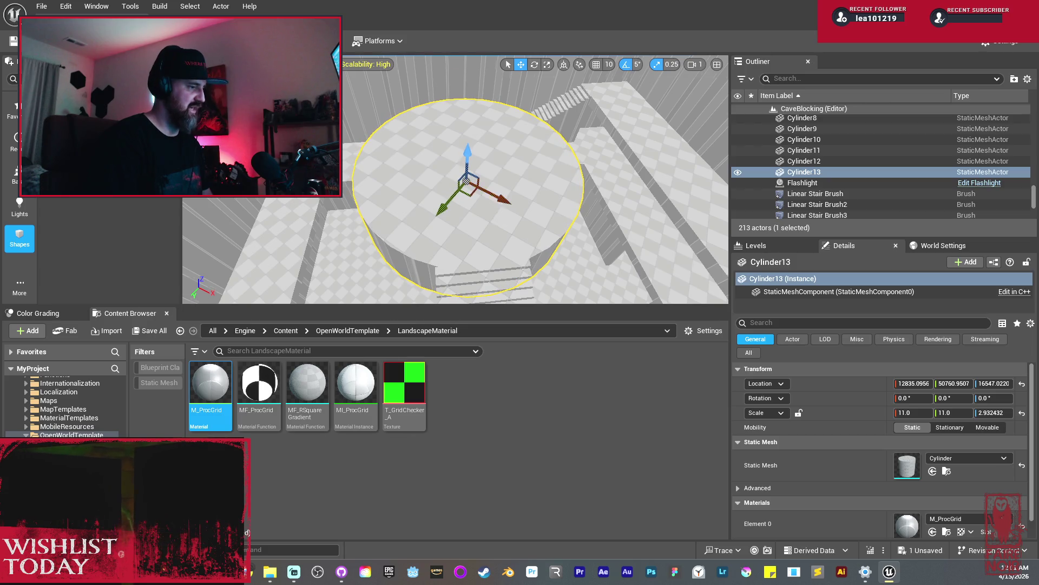
pyautogui.scroll(10, 487, 220)
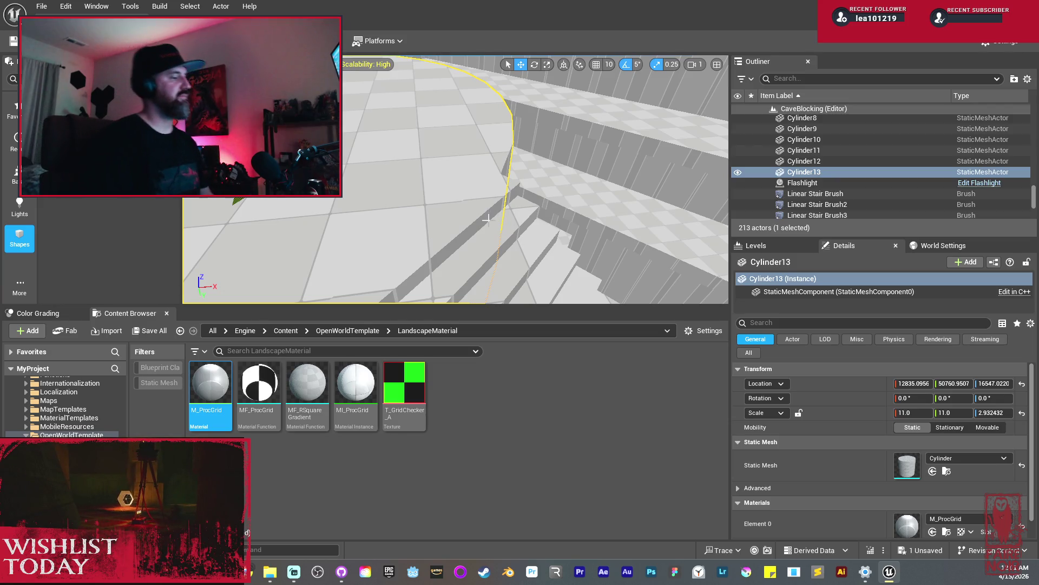
pyautogui.press('f')
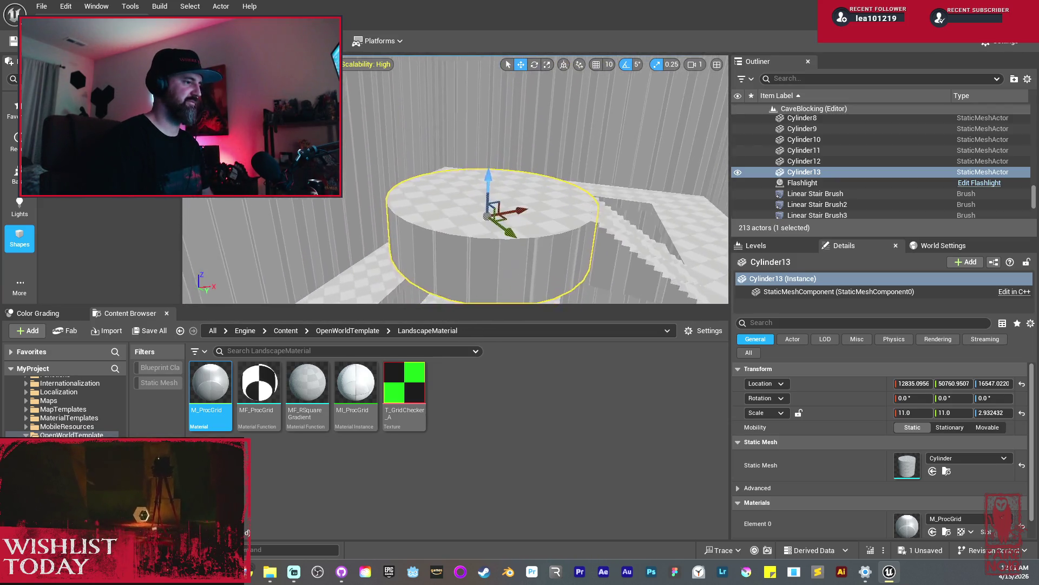
pyautogui.press('f')
pyautogui.scroll(3, 455, 179)
pyautogui.moveTo(454, 178); pyautogui.dragTo(390, 233)
pyautogui.moveTo(523, 190); pyautogui.dragTo(521, 192)
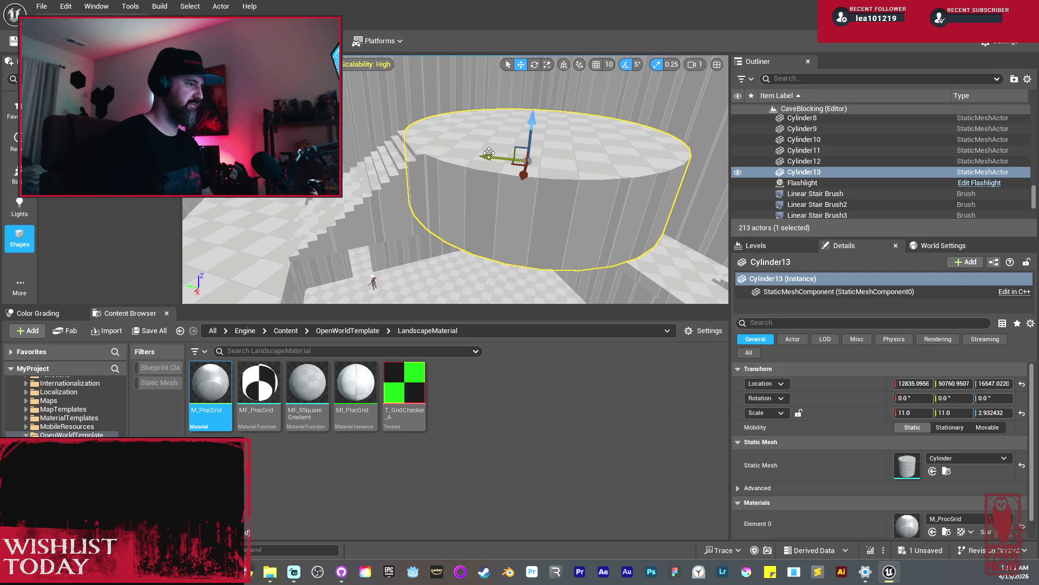
pyautogui.moveTo(488, 153); pyautogui.dragTo(444, 211)
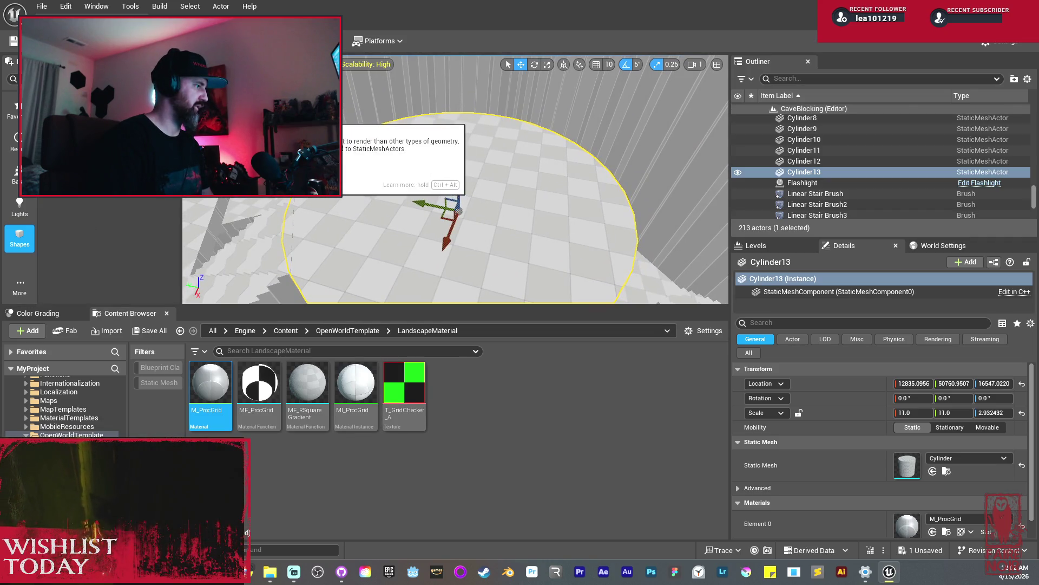
pyautogui.click(470, 201)
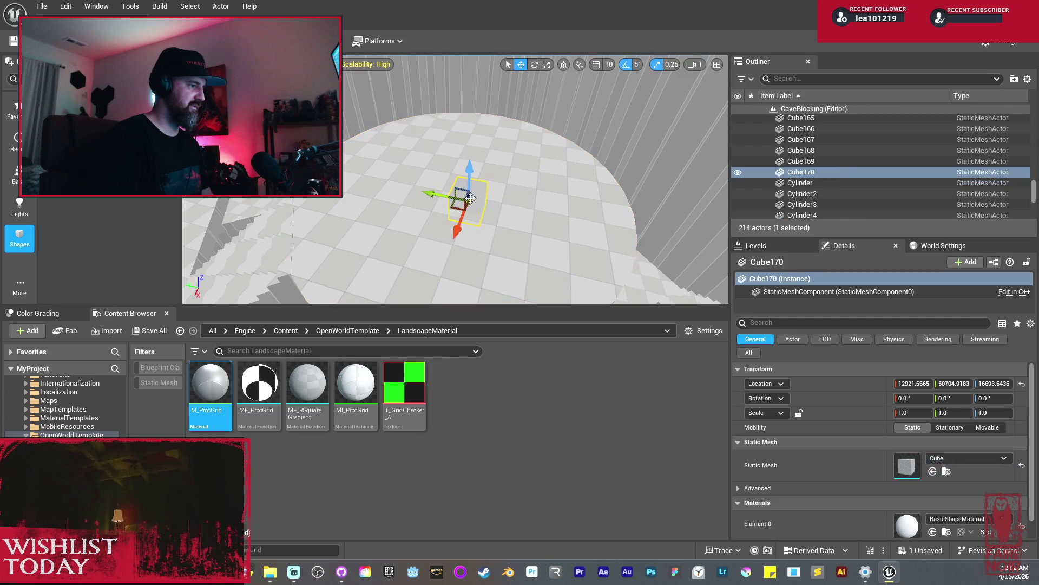
# Apply the 3D_Text_Color_Red material to Cube170.
pyautogui.scroll(-1, 944, 535)
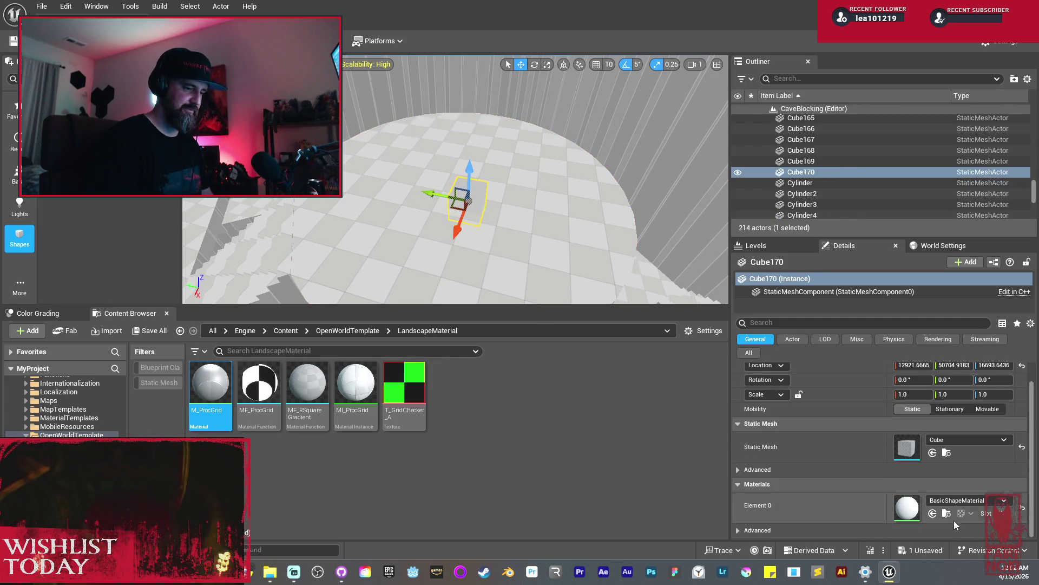
pyautogui.click(985, 504)
pyautogui.write('red')
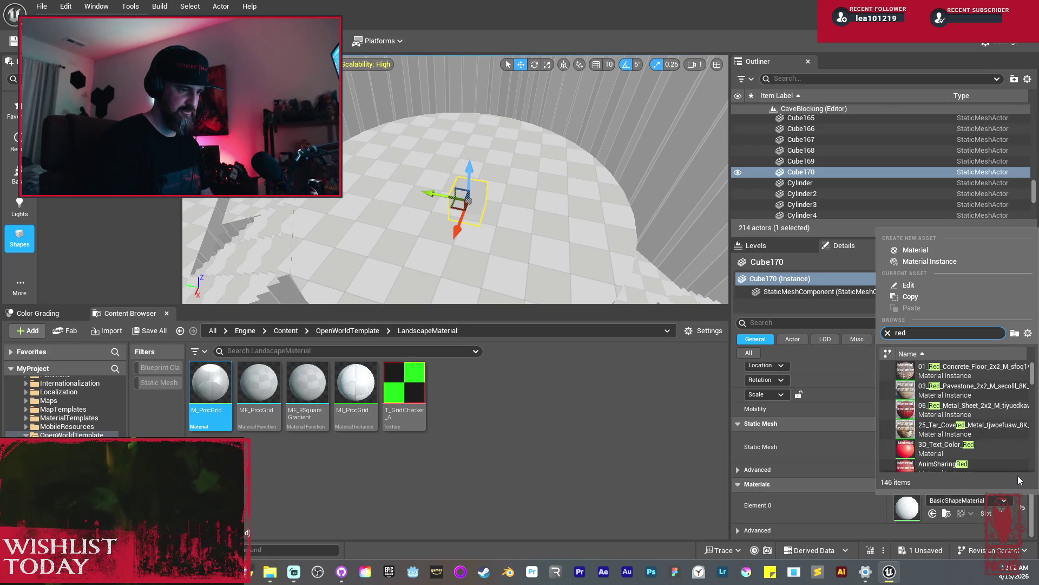
pyautogui.scroll(-1, 995, 452)
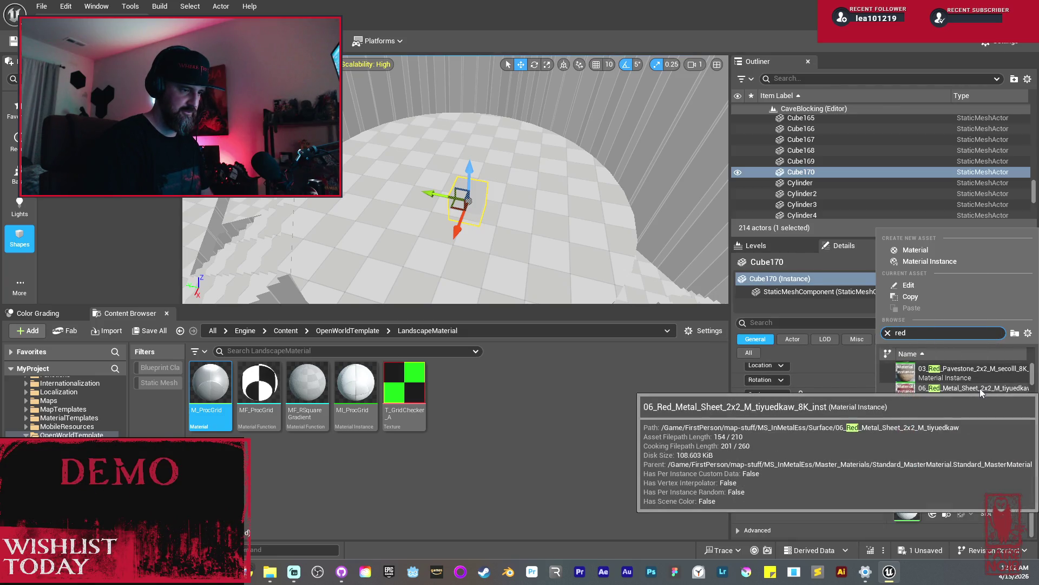
pyautogui.scroll(-2, 1006, 447)
pyautogui.scroll(3, 1019, 462)
pyautogui.click(999, 408)
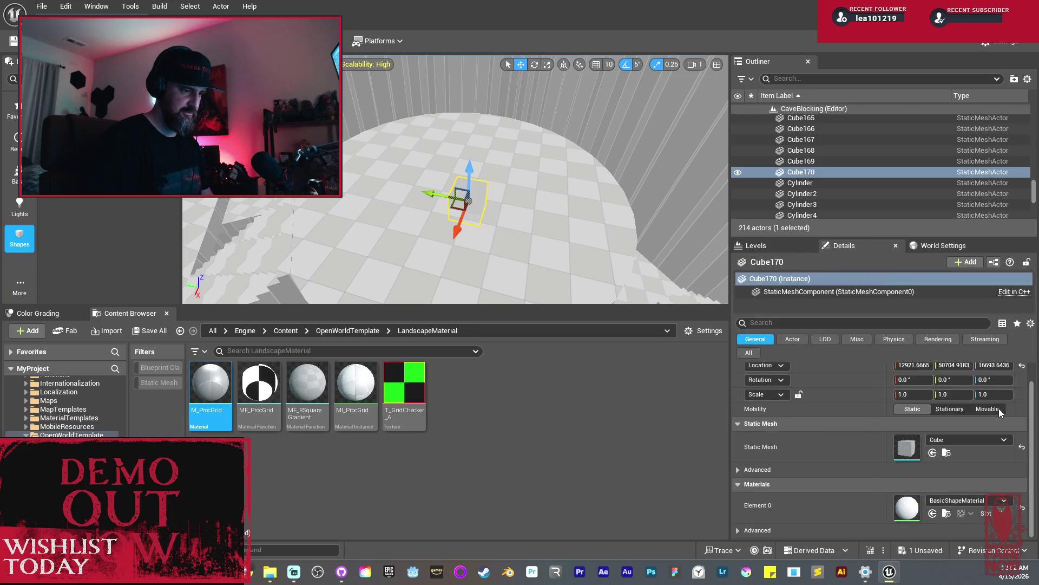
# Raise the red cube above the platform and shrink it to 0.5 scale.
pyautogui.moveTo(469, 169); pyautogui.dragTo(452, 111)
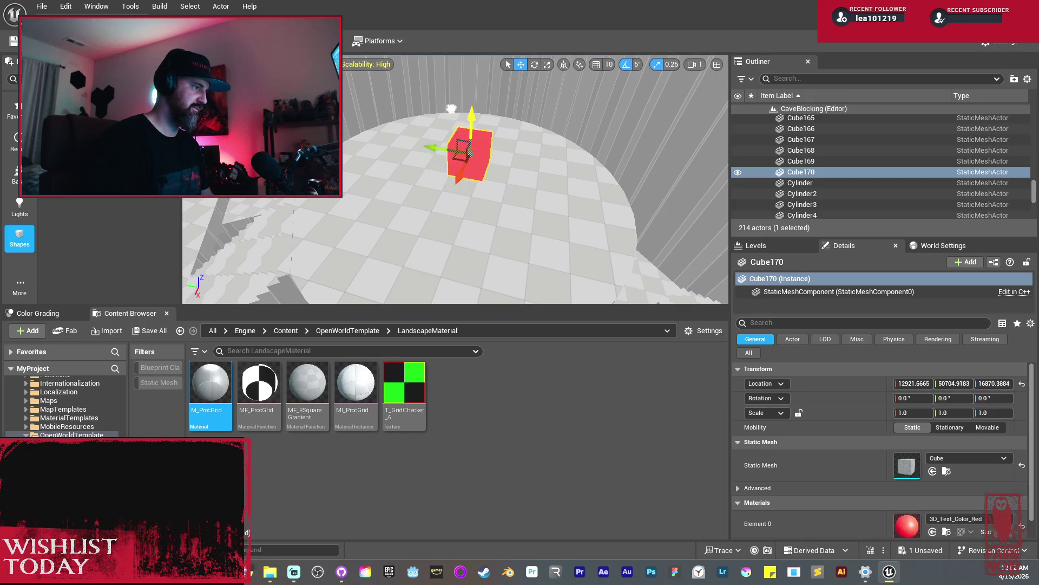
pyautogui.press('space')
pyautogui.press('space')
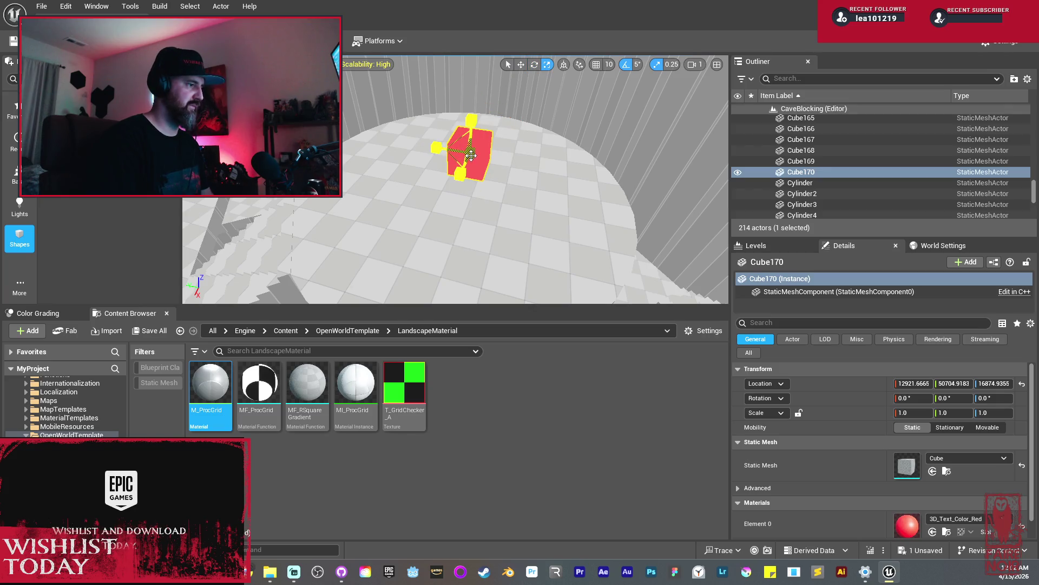
pyautogui.moveTo(470, 150); pyautogui.dragTo(455, 173)
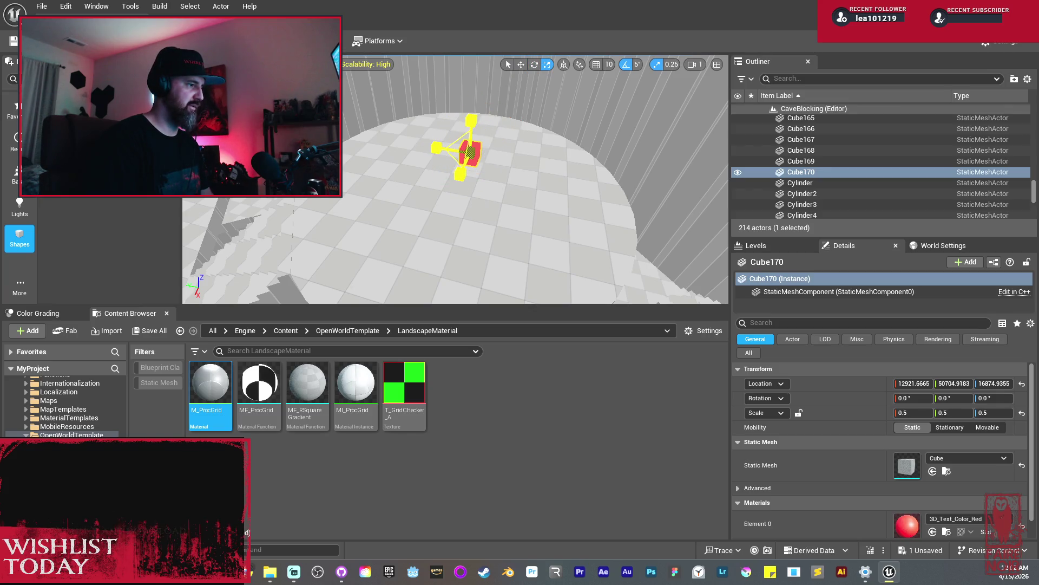
pyautogui.press('space')
pyautogui.scroll(-5, 496, 196)
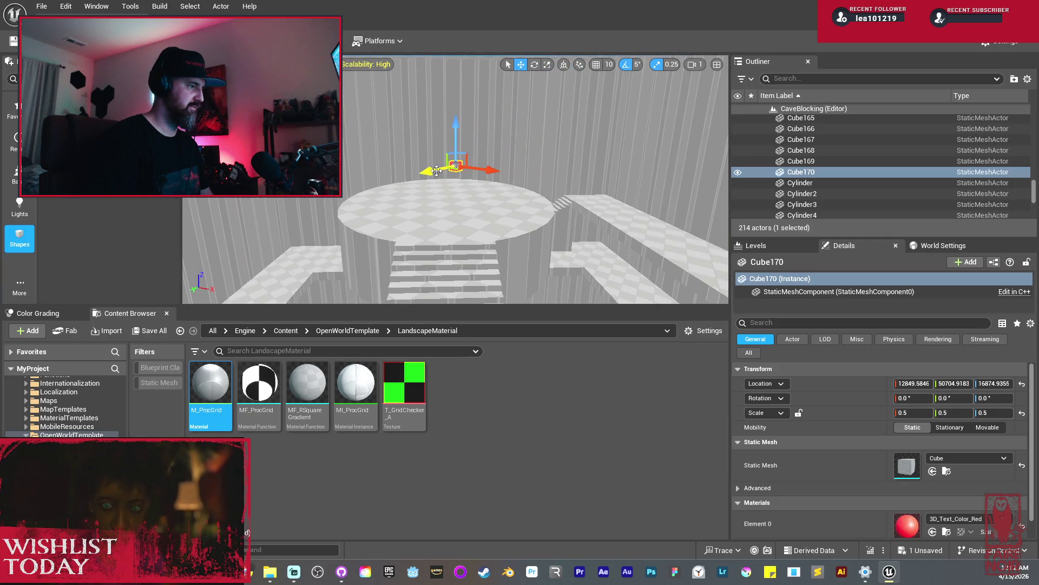
pyautogui.moveTo(426, 173); pyautogui.dragTo(386, 175)
pyautogui.moveTo(464, 188)
pyautogui.mouseDown()
pyautogui.moveTo(450, 184)
pyautogui.moveTo(471, 180)
pyautogui.moveTo(458, 138)
pyautogui.moveTo(455, 162)
pyautogui.mouseUp()
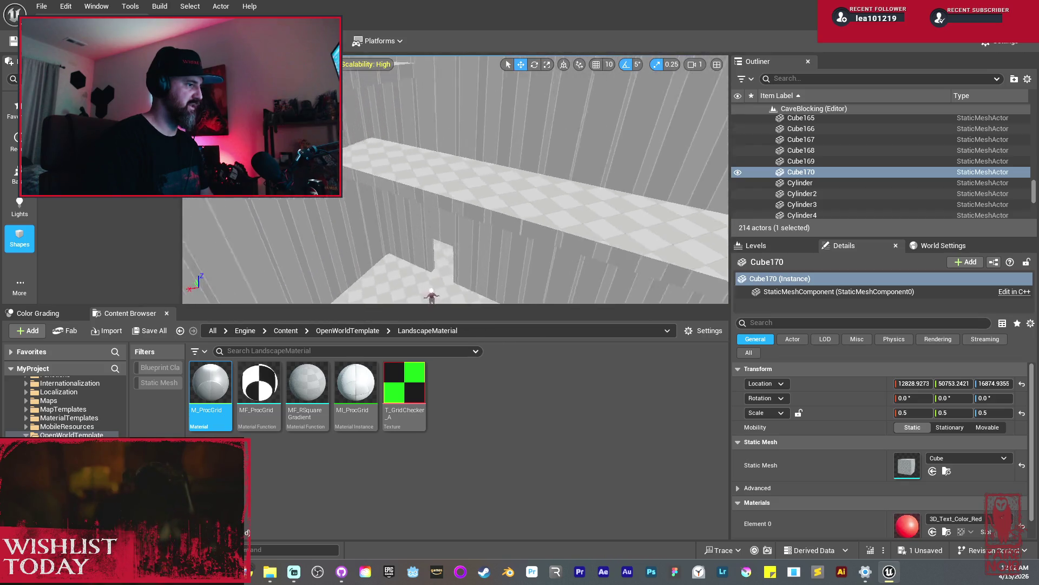
pyautogui.moveTo(454, 162); pyautogui.dragTo(455, 151)
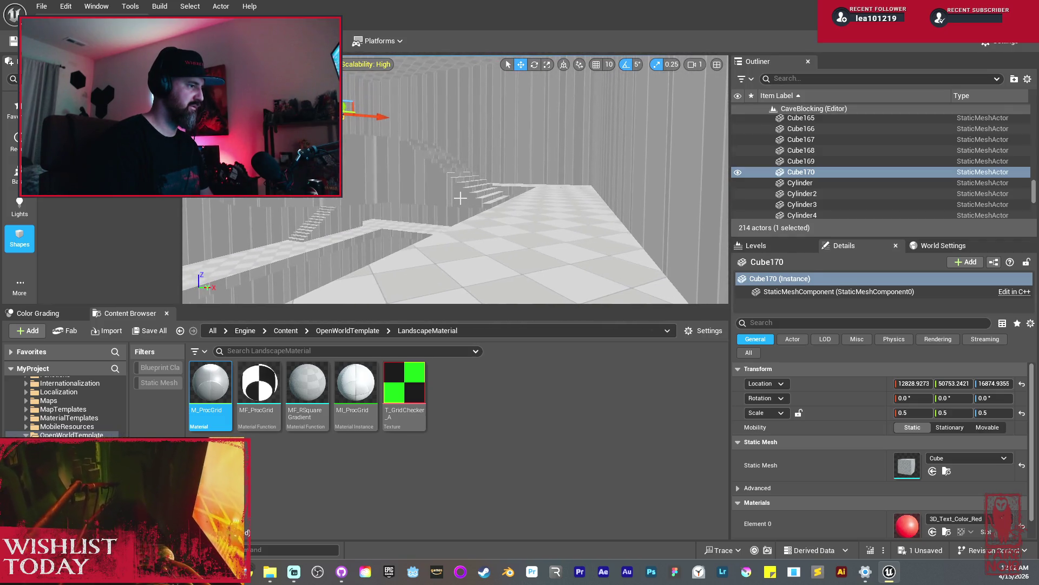
# Duplicate Linear Stair Brush4 as Linear Stair Brush5 and move it along the corridor wall.
pyautogui.click(477, 219)
pyautogui.hotkey('ctrl', 'd')
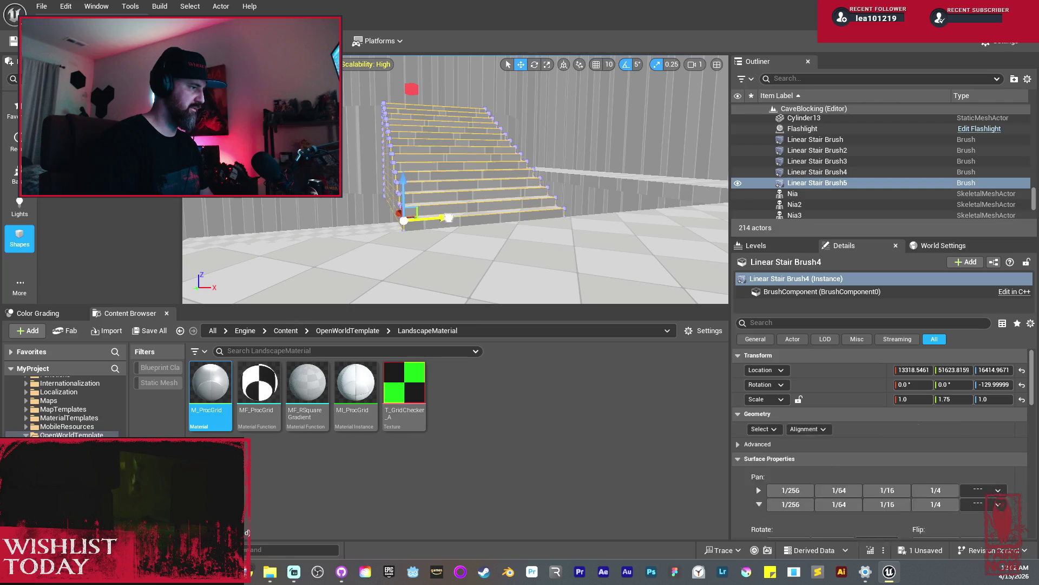
pyautogui.moveTo(239, 232); pyautogui.dragTo(200, 216)
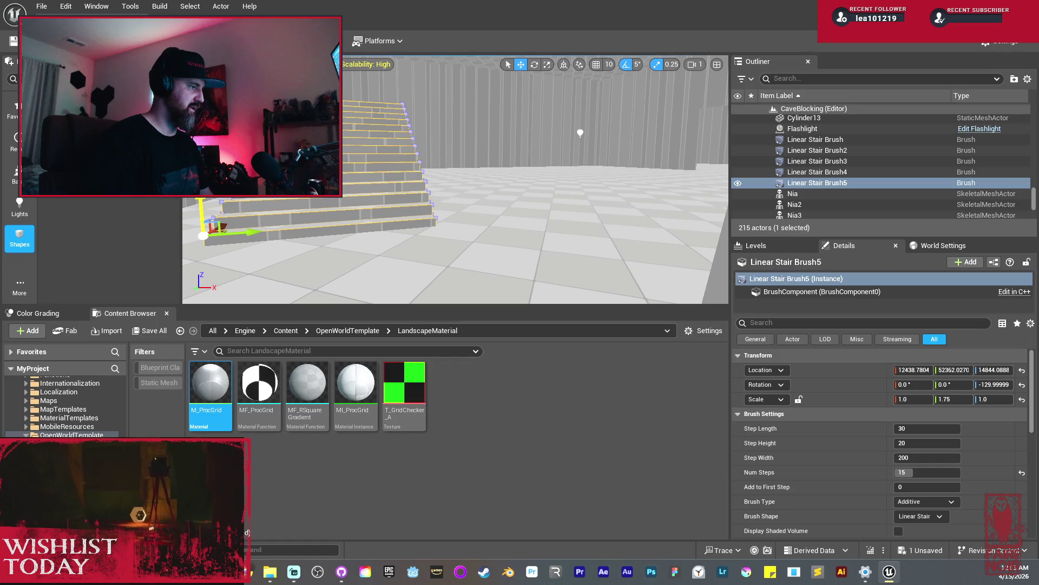
pyautogui.moveTo(238, 232); pyautogui.dragTo(504, 204)
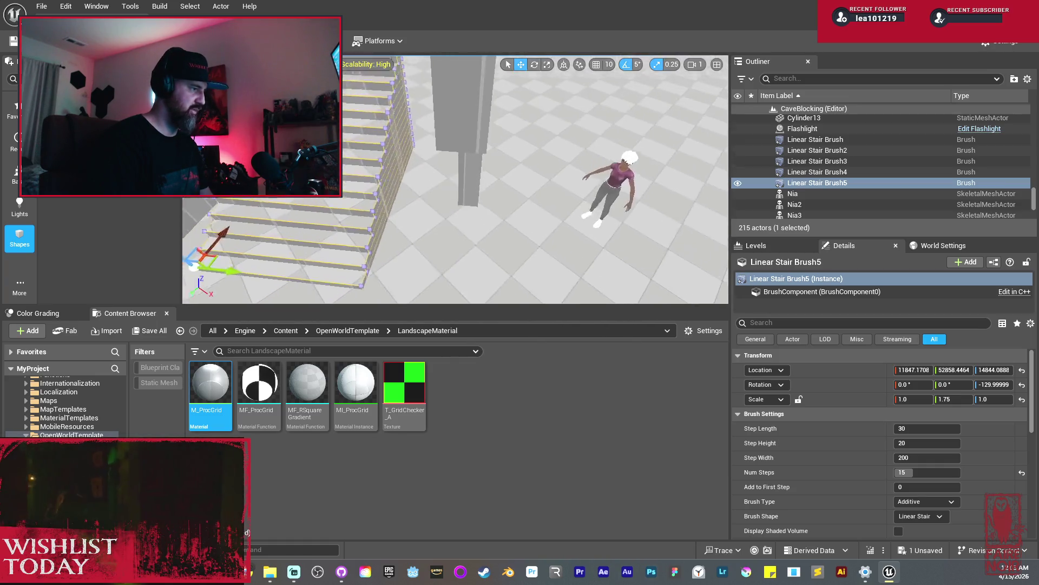
pyautogui.moveTo(349, 273)
pyautogui.mouseDown()
pyautogui.moveTo(382, 247)
pyautogui.moveTo(476, 225)
pyautogui.mouseUp()
pyautogui.moveTo(455, 179)
pyautogui.mouseDown()
pyautogui.moveTo(473, 171)
pyautogui.moveTo(433, 195)
pyautogui.mouseUp()
# Widen the new staircase to Y scale 3.25 and cut it to 3 steps.
pyautogui.press('r')
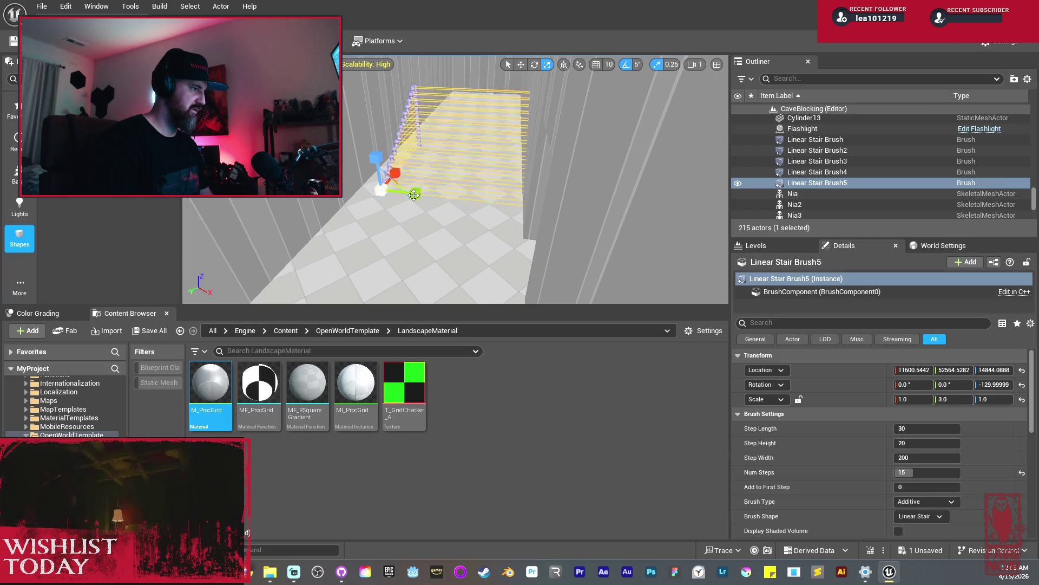
pyautogui.moveTo(399, 197); pyautogui.dragTo(404, 211)
pyautogui.press('r')
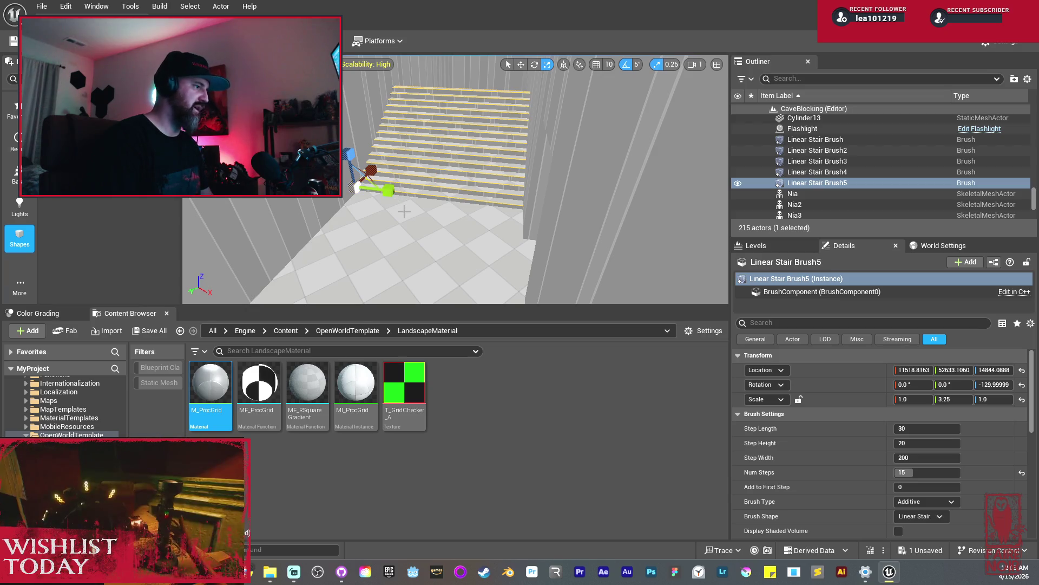
pyautogui.click(918, 472)
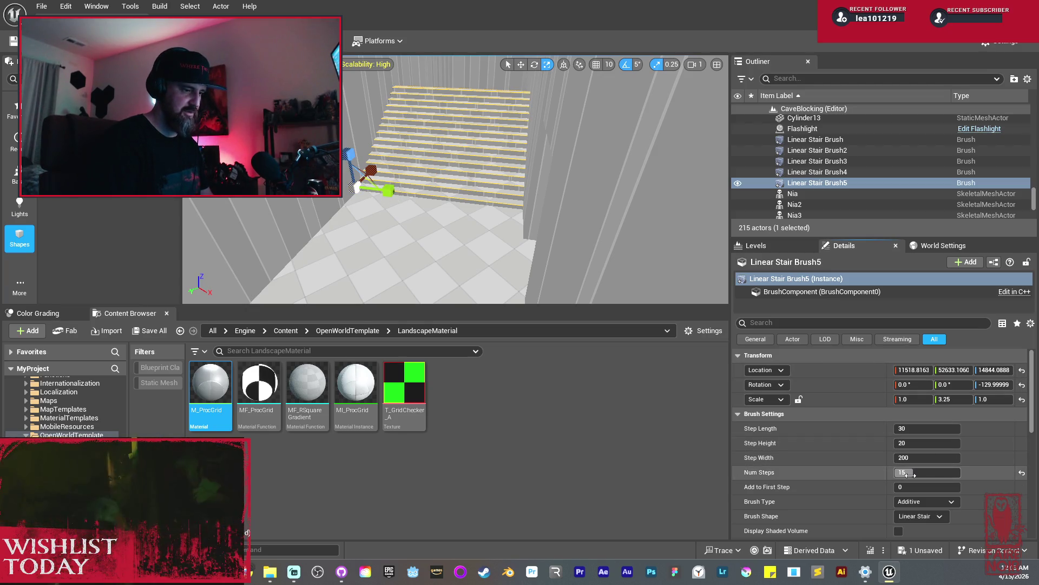
pyautogui.write('3')
pyautogui.press('Return')
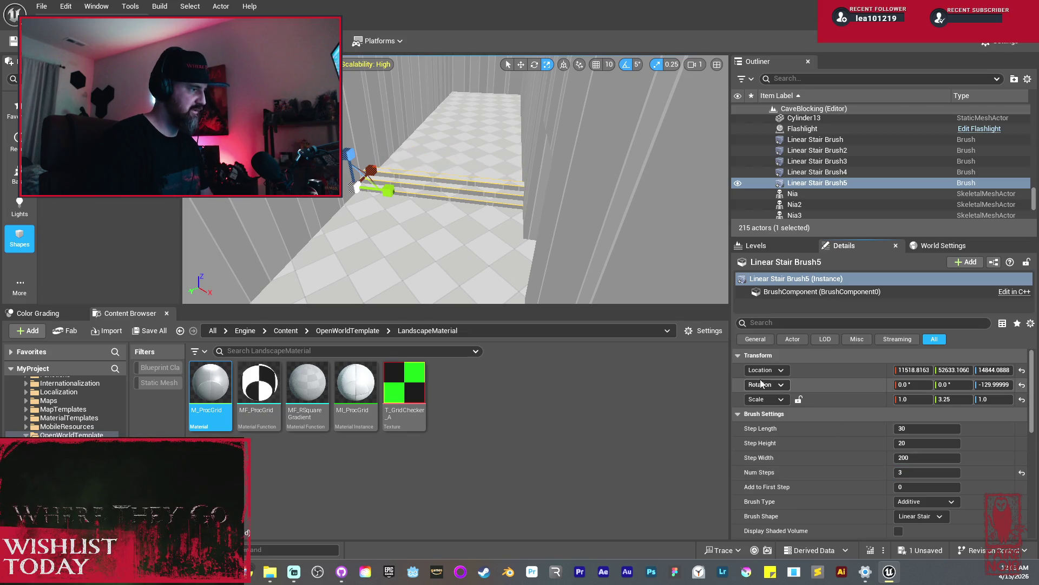
pyautogui.moveTo(495, 221); pyautogui.dragTo(446, 241)
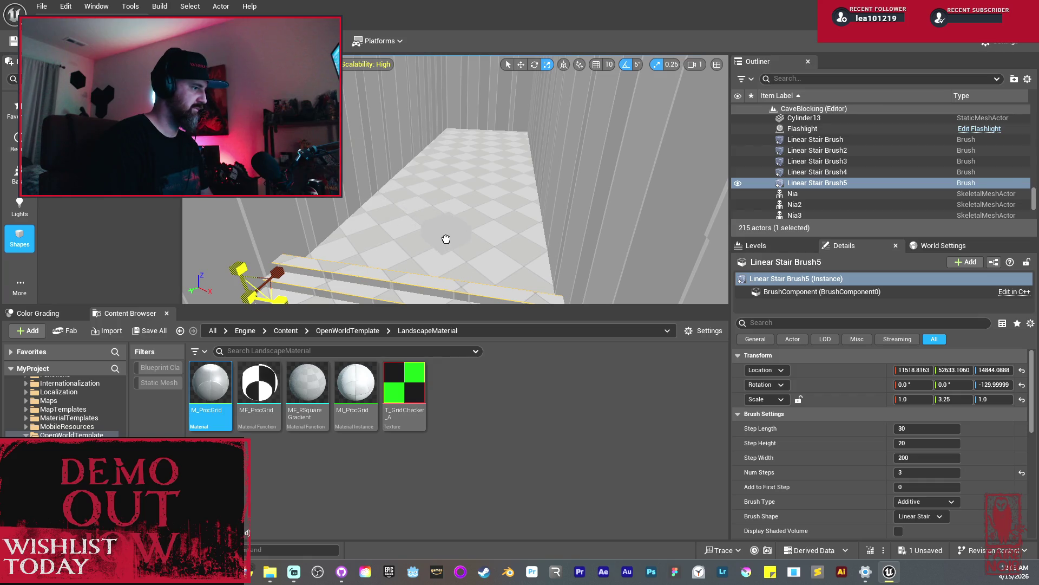
# Place new Cube171 on the corridor floor and rotate it -40°.
pyautogui.moveTo(446, 239); pyautogui.dragTo(445, 239)
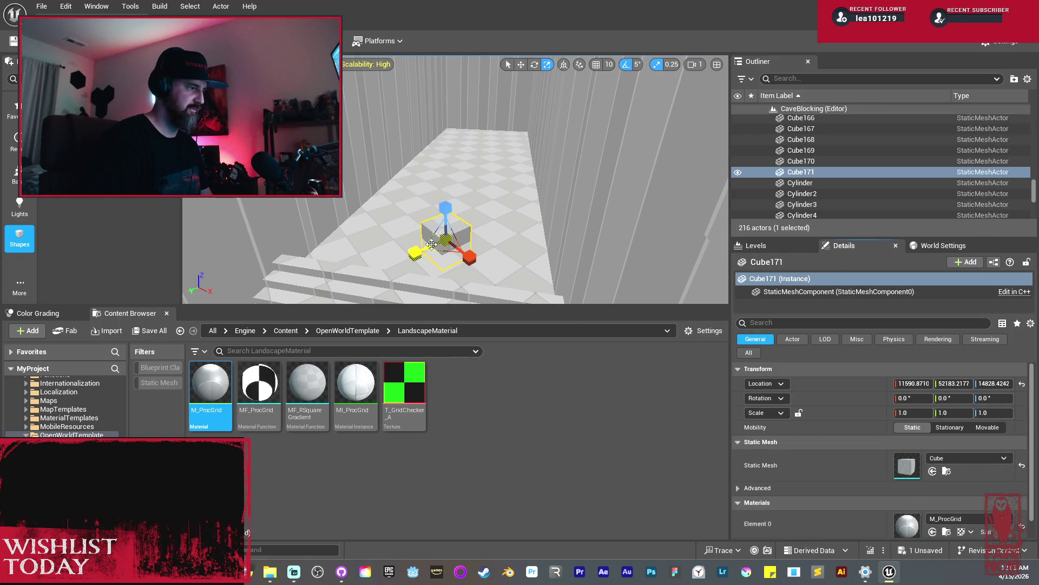
pyautogui.press('e')
pyautogui.moveTo(450, 276)
pyautogui.mouseDown()
pyautogui.moveTo(491, 269)
pyautogui.moveTo(482, 269)
pyautogui.moveTo(477, 243)
pyautogui.moveTo(402, 231)
pyautogui.mouseUp()
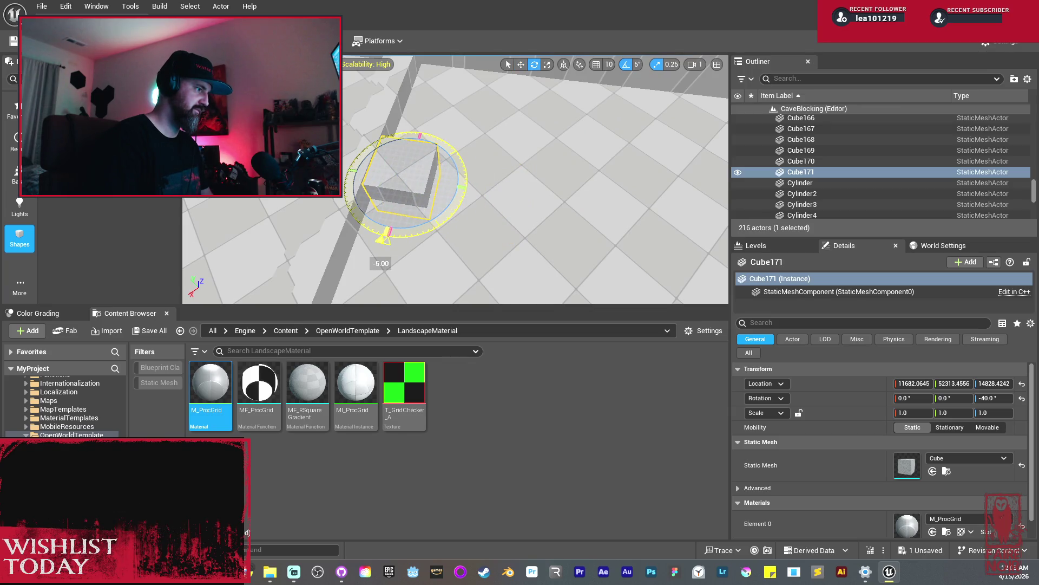
pyautogui.press('f')
pyautogui.press('w')
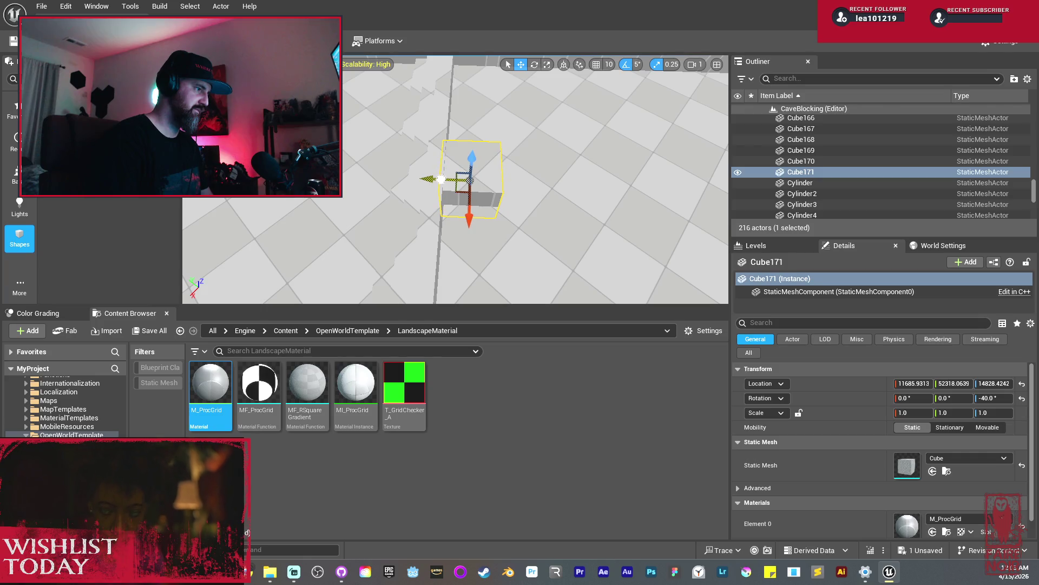
# Stretch Cube171 into a flat 6.5 × 4.0 slab.
pyautogui.moveTo(442, 179)
pyautogui.mouseDown()
pyautogui.moveTo(450, 133)
pyautogui.moveTo(493, 149)
pyautogui.mouseUp()
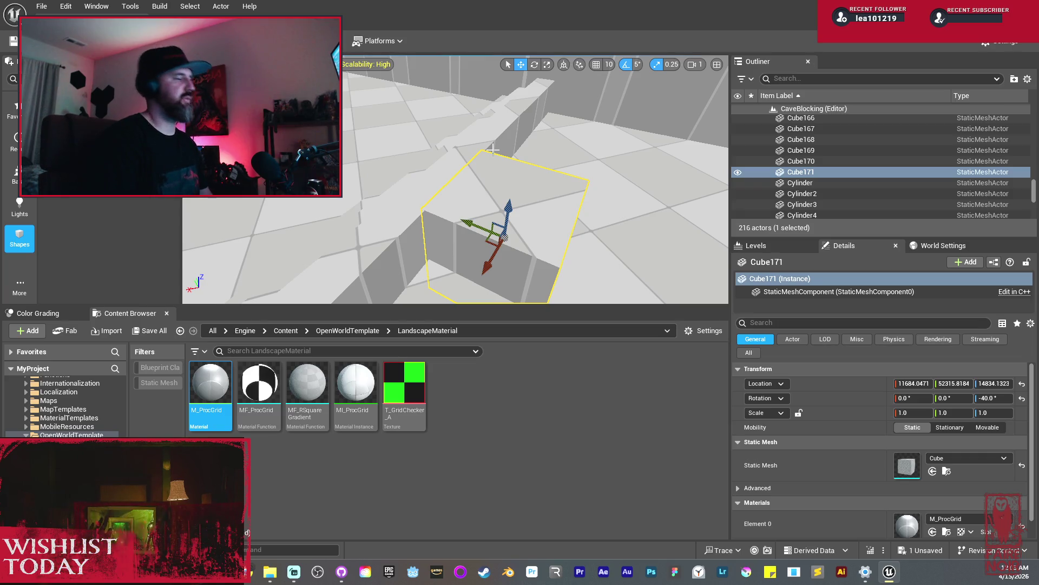
pyautogui.moveTo(492, 149)
pyautogui.mouseDown()
pyautogui.moveTo(507, 174)
pyautogui.moveTo(478, 150)
pyautogui.moveTo(468, 92)
pyautogui.mouseUp()
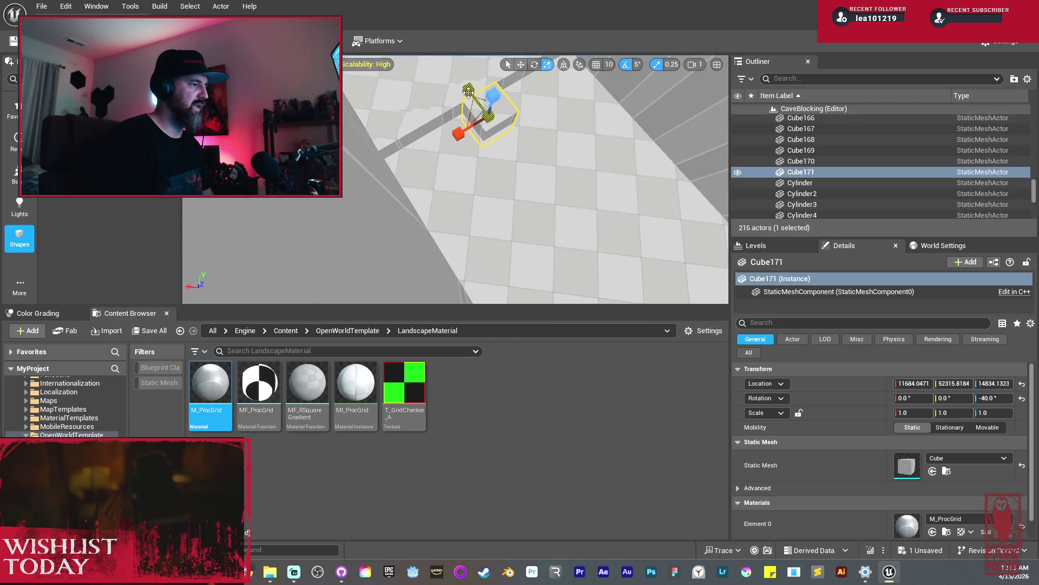
pyautogui.moveTo(464, 137); pyautogui.dragTo(433, 161)
pyautogui.moveTo(433, 163); pyautogui.dragTo(433, 146)
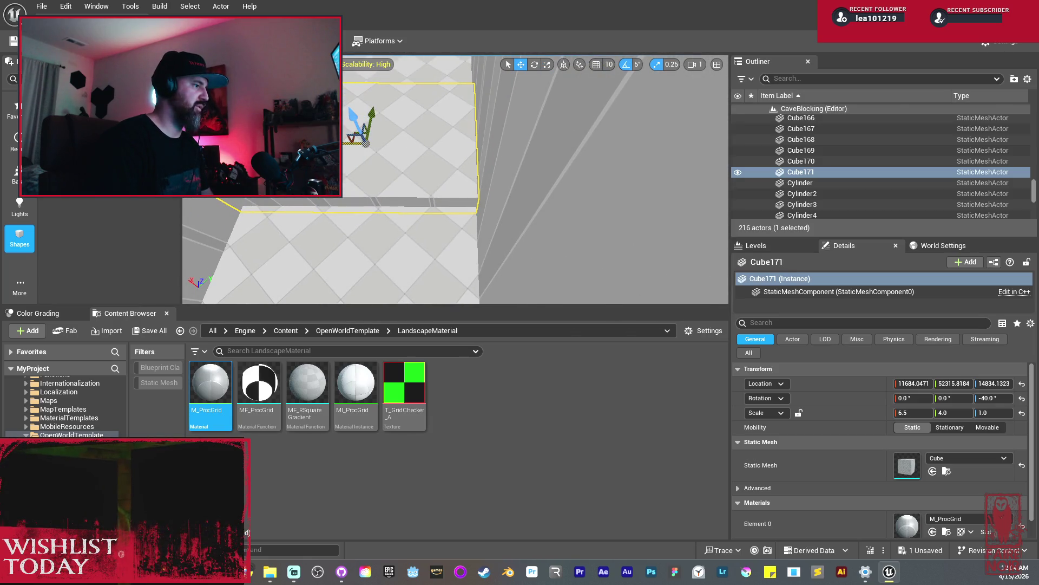
# Stretch Cube171 to Y scale 15.5, making a 6.5 × 15.5 platform atop the short steps.
pyautogui.moveTo(433, 147)
pyautogui.mouseDown()
pyautogui.moveTo(411, 142)
pyautogui.moveTo(453, 220)
pyautogui.moveTo(557, 290)
pyautogui.moveTo(545, 232)
pyautogui.moveTo(395, 281)
pyautogui.moveTo(548, 237)
pyautogui.moveTo(517, 251)
pyautogui.moveTo(487, 206)
pyautogui.moveTo(476, 227)
pyautogui.moveTo(469, 188)
pyautogui.mouseUp()
pyautogui.press('r')
pyautogui.press('f')
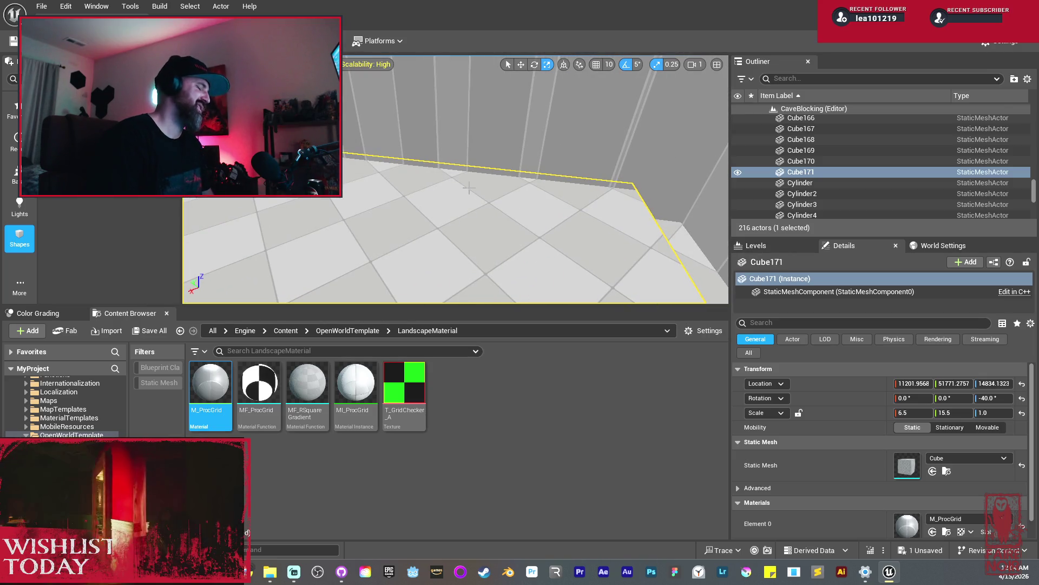
pyautogui.moveTo(424, 129); pyautogui.dragTo(413, 134)
pyautogui.moveTo(492, 188); pyautogui.dragTo(492, 187)
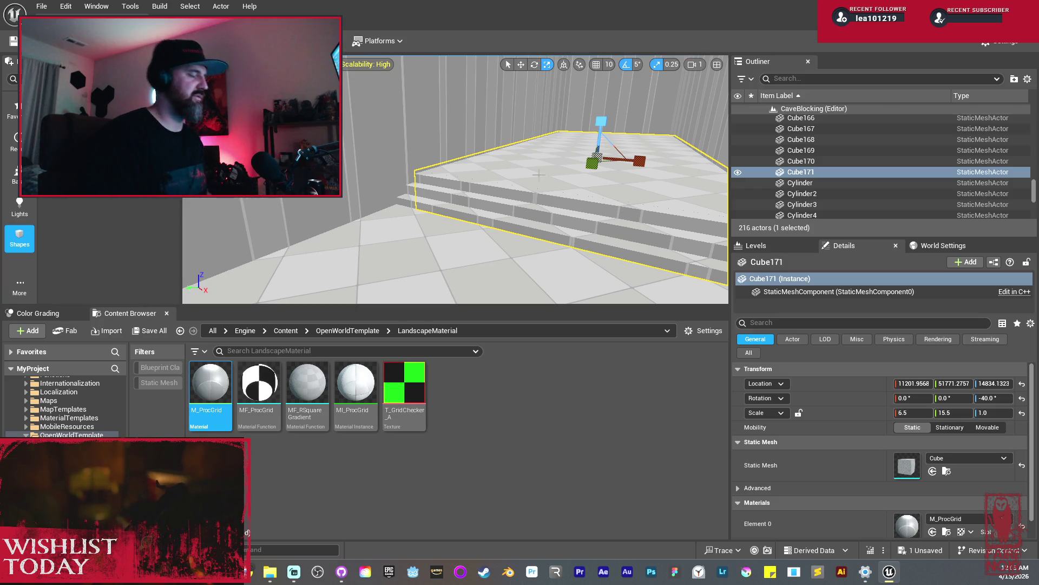
pyautogui.press('f')
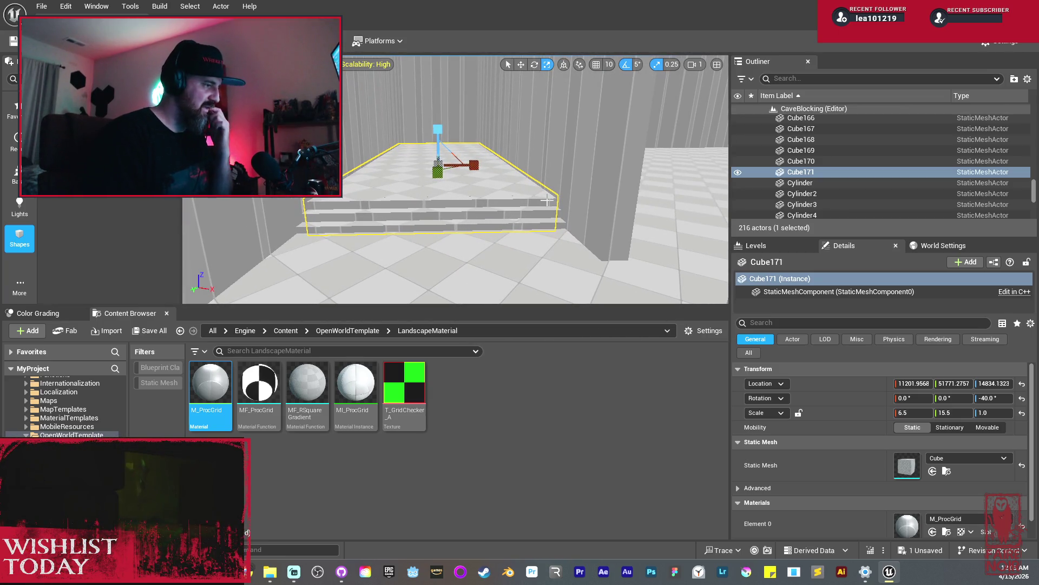
pyautogui.click(504, 213)
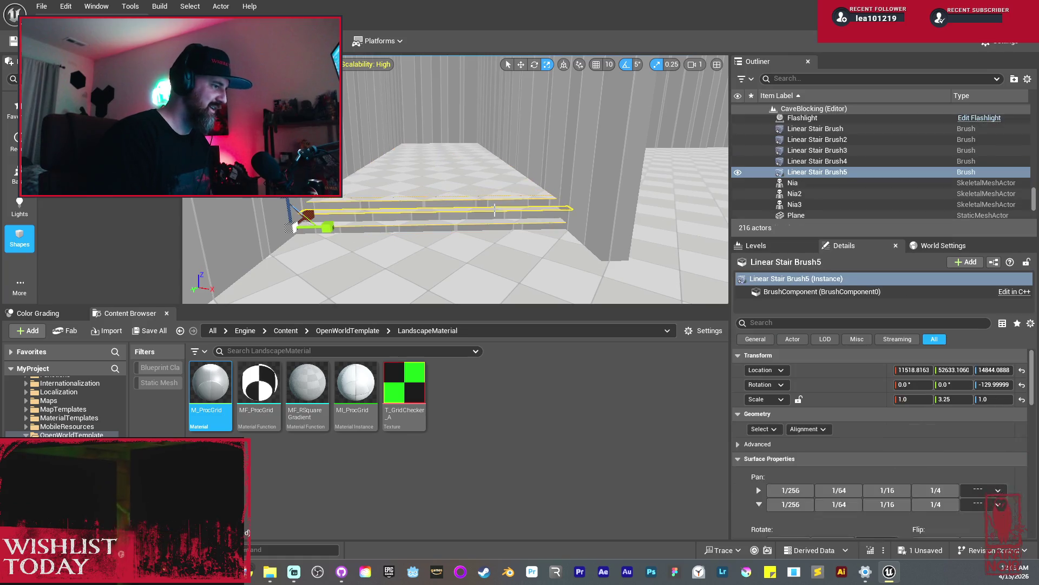
# Select the staircase together with the floor slab and frame both in the view.
pyautogui.keyDown('ctrl'); pyautogui.click(477, 187); pyautogui.keyUp('ctrl')
pyautogui.press('f')
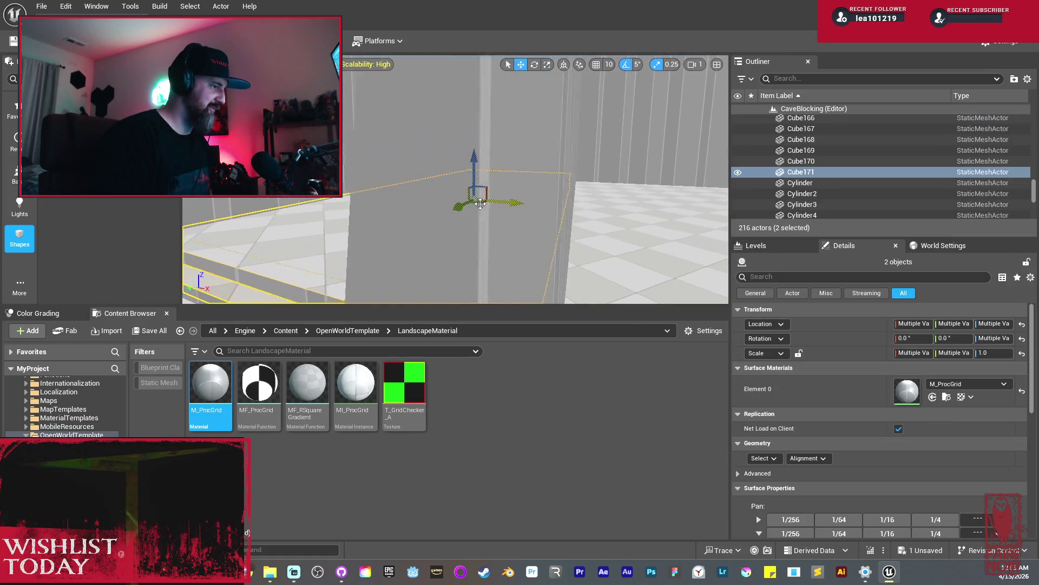
pyautogui.press('w')
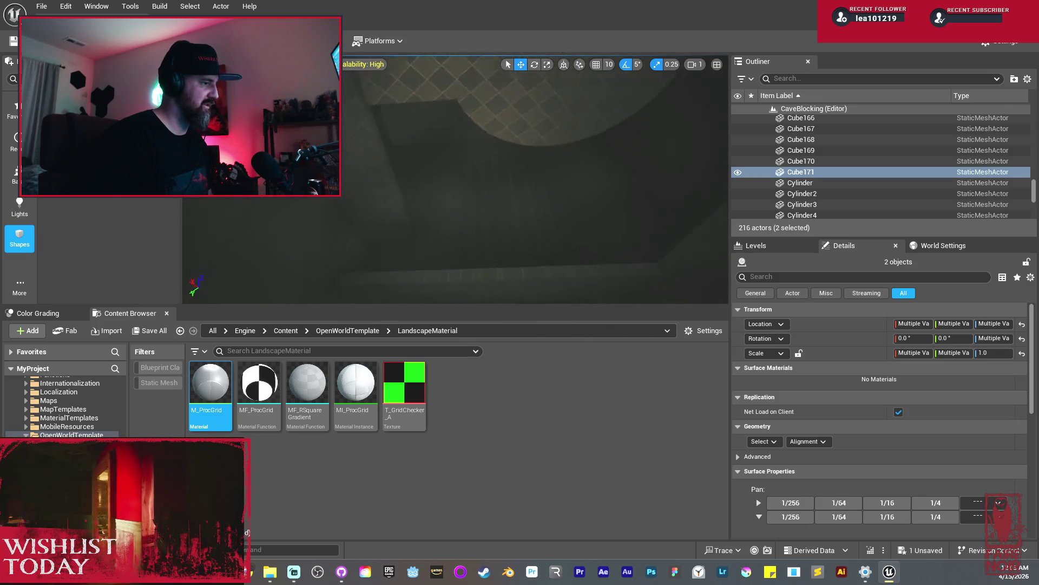
pyautogui.press('f')
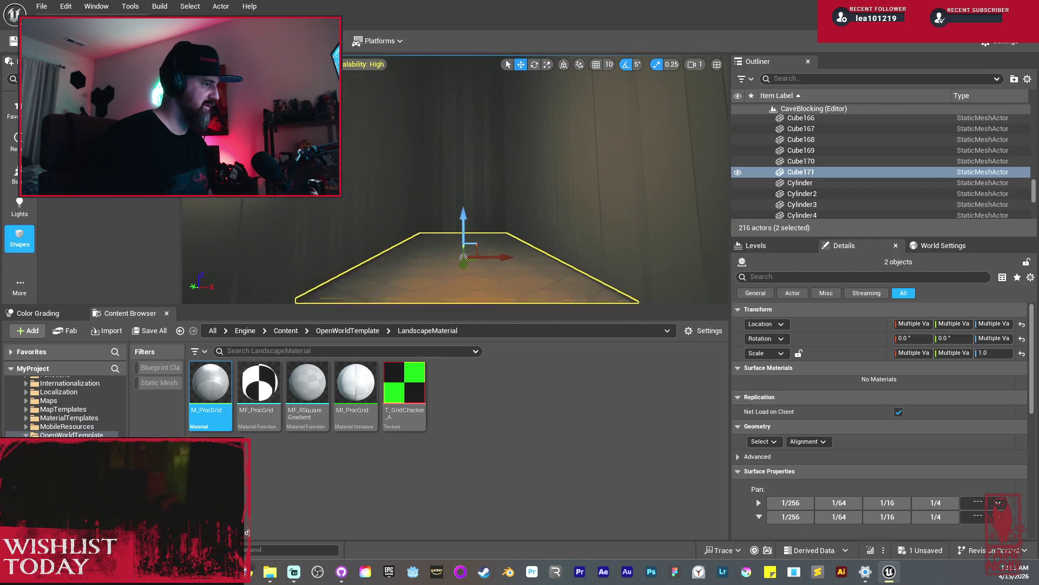
# Clear the selection and save the CaveBlocking level with Save All.
pyautogui.press('Escape')
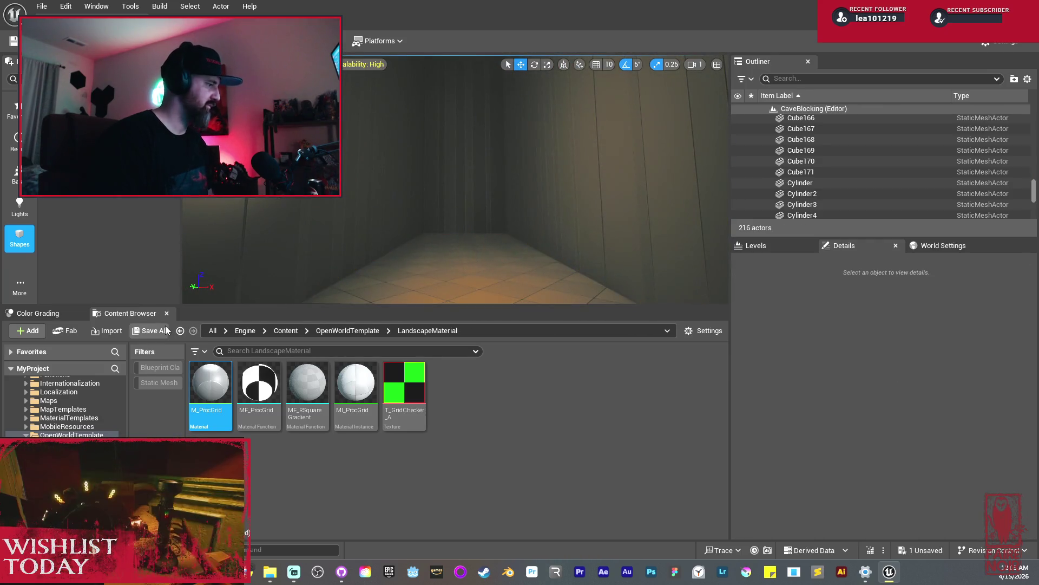
pyautogui.click(149, 330)
pyautogui.click(606, 407)
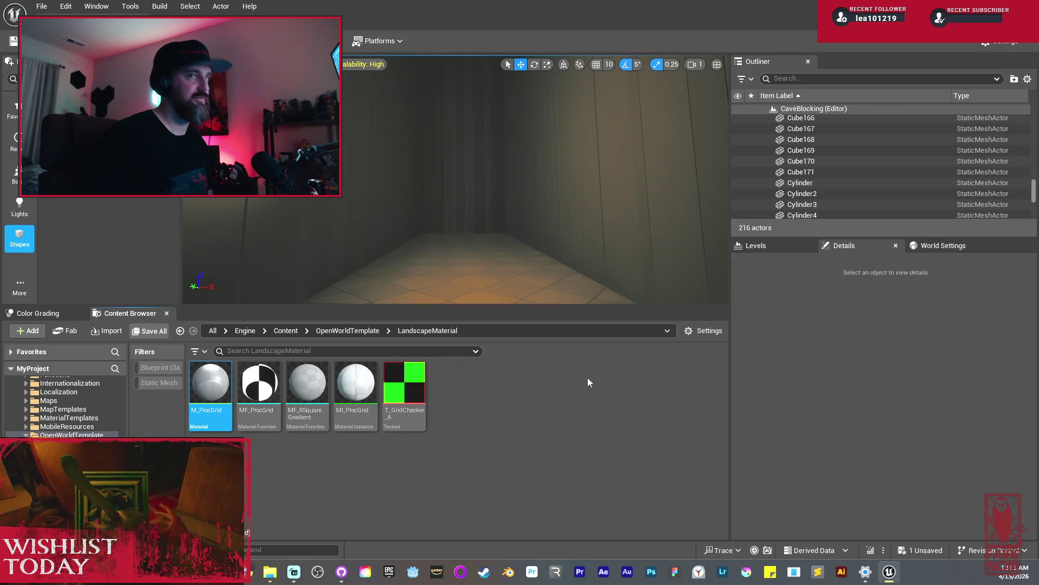
pyautogui.scroll(10, 474, 249)
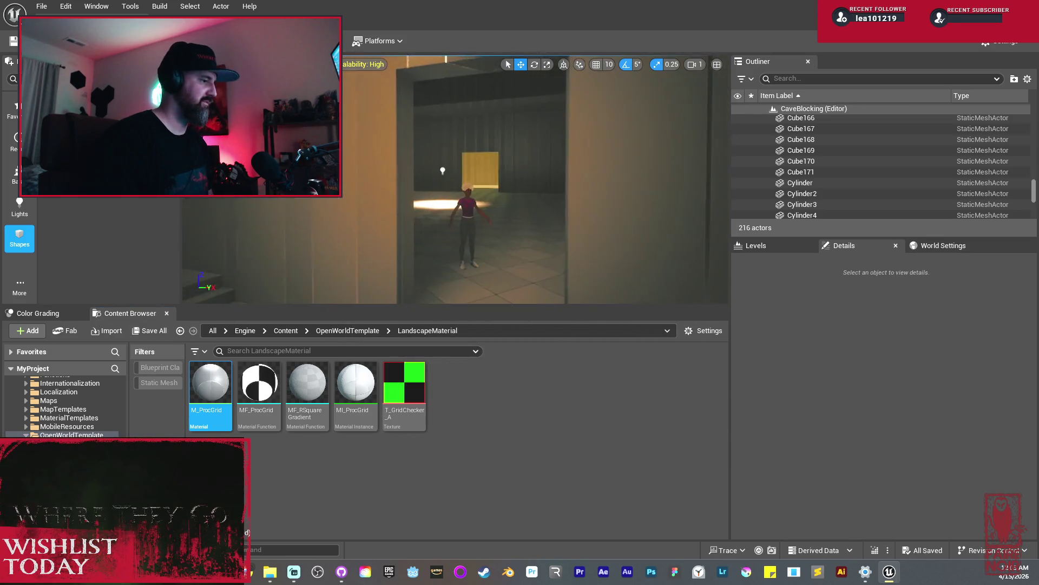
# Lift the room's point light a little higher above the floor, then select floor cube Cube171.
pyautogui.scroll(5, 455, 178)
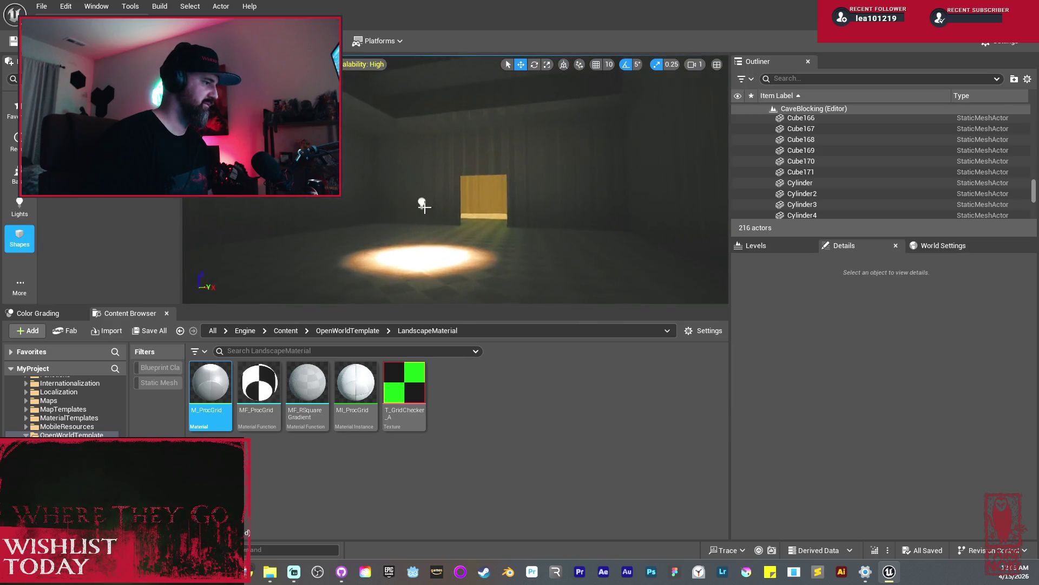
pyautogui.click(420, 204)
pyautogui.moveTo(497, 206); pyautogui.dragTo(497, 174)
pyautogui.scroll(-3, 551, 209)
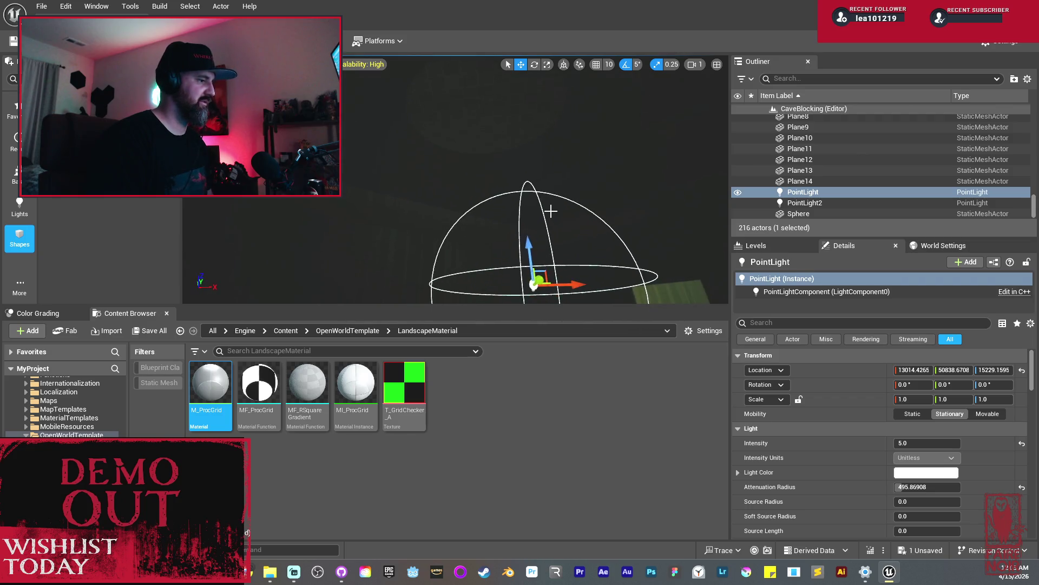
pyautogui.moveTo(526, 246)
pyautogui.mouseDown()
pyautogui.moveTo(524, 265)
pyautogui.moveTo(454, 254)
pyautogui.mouseUp()
pyautogui.scroll(-3, 526, 265)
pyautogui.press('f')
pyautogui.scroll(3, 454, 179)
pyautogui.scroll(-5, 455, 179)
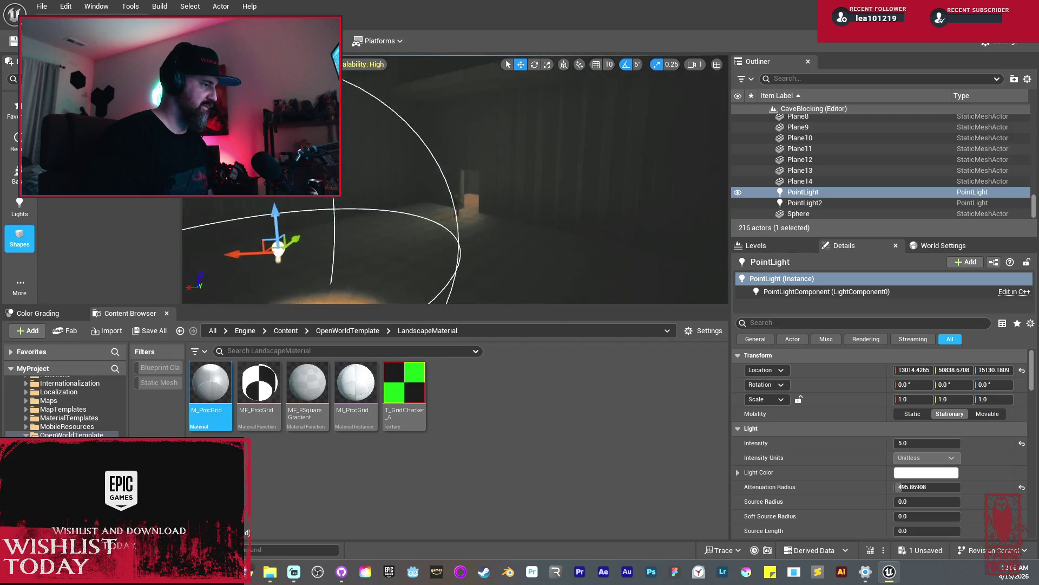
pyautogui.press('f')
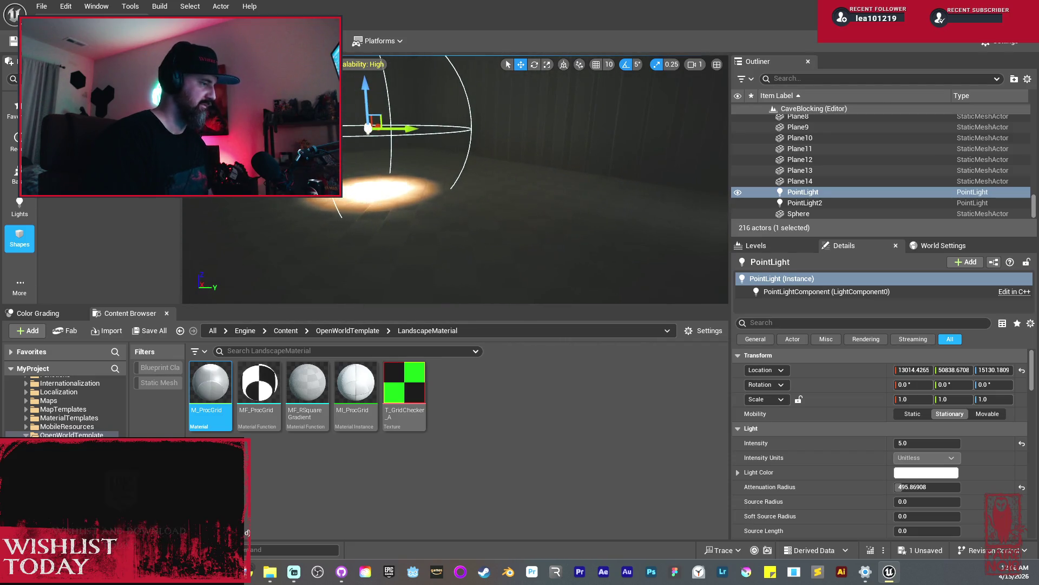
pyautogui.scroll(-5, 455, 178)
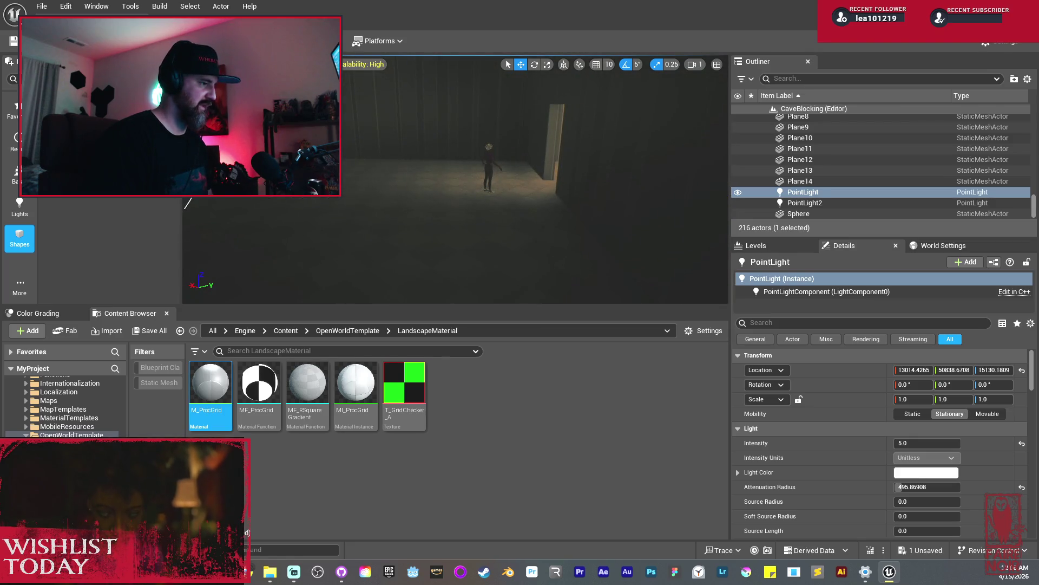
pyautogui.click(503, 228)
# Copy the floor cube as Cube172, stretch it to 2.5 height and narrow it.
pyautogui.moveTo(447, 221); pyautogui.dragTo(418, 215)
pyautogui.moveTo(529, 225); pyautogui.dragTo(529, 225)
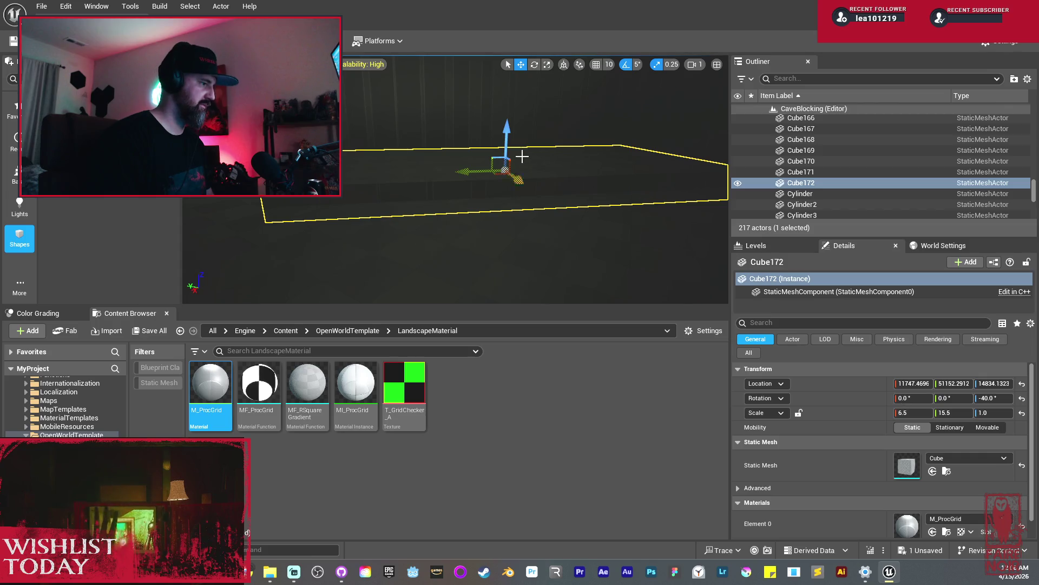
pyautogui.moveTo(512, 136)
pyautogui.mouseDown()
pyautogui.moveTo(494, 172)
pyautogui.moveTo(508, 147)
pyautogui.mouseUp()
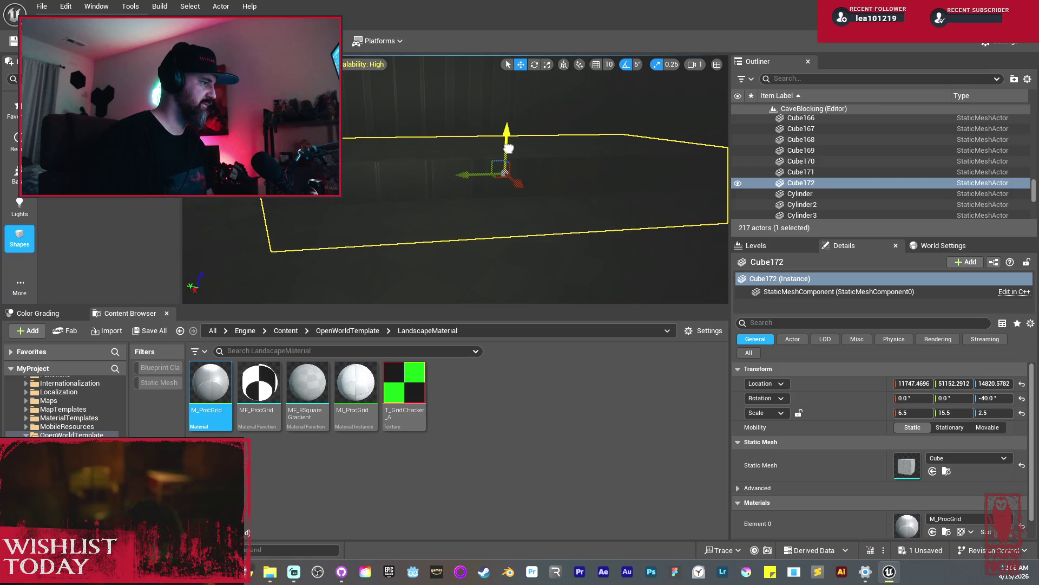
pyautogui.press('r')
pyautogui.moveTo(521, 188); pyautogui.dragTo(437, 173)
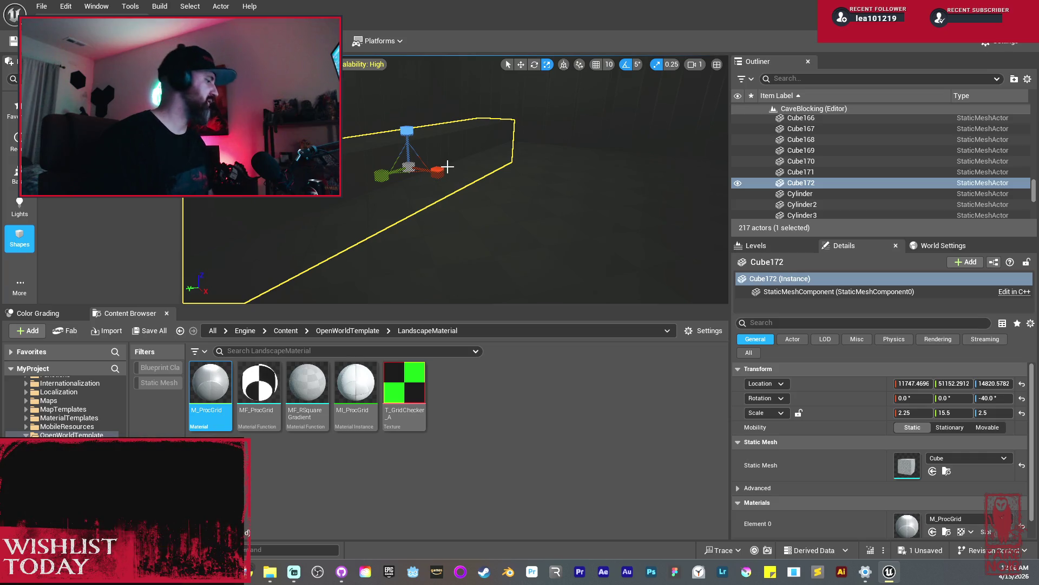
# Position Cube172, narrow it to 1.25 width, and duplicate it as Cube173 nearby.
pyautogui.moveTo(438, 179)
pyautogui.mouseDown()
pyautogui.moveTo(514, 162)
pyautogui.moveTo(487, 169)
pyautogui.moveTo(490, 158)
pyautogui.mouseUp()
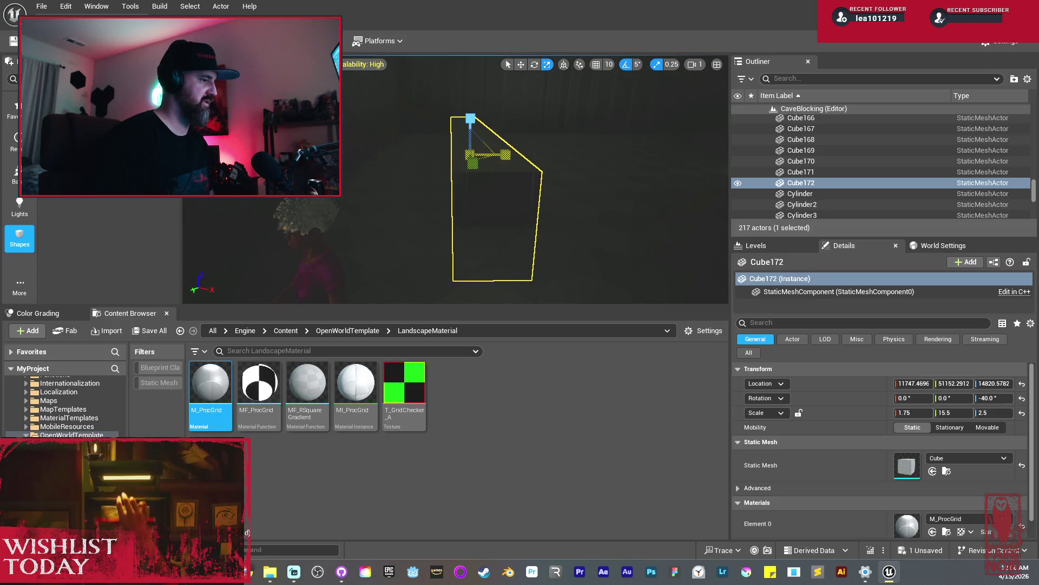
pyautogui.moveTo(531, 193); pyautogui.dragTo(474, 191)
pyautogui.press('w')
pyautogui.moveTo(291, 222)
pyautogui.mouseDown()
pyautogui.moveTo(524, 262)
pyautogui.moveTo(510, 232)
pyautogui.moveTo(482, 228)
pyautogui.moveTo(464, 242)
pyautogui.mouseUp()
pyautogui.press('r')
pyautogui.press('w')
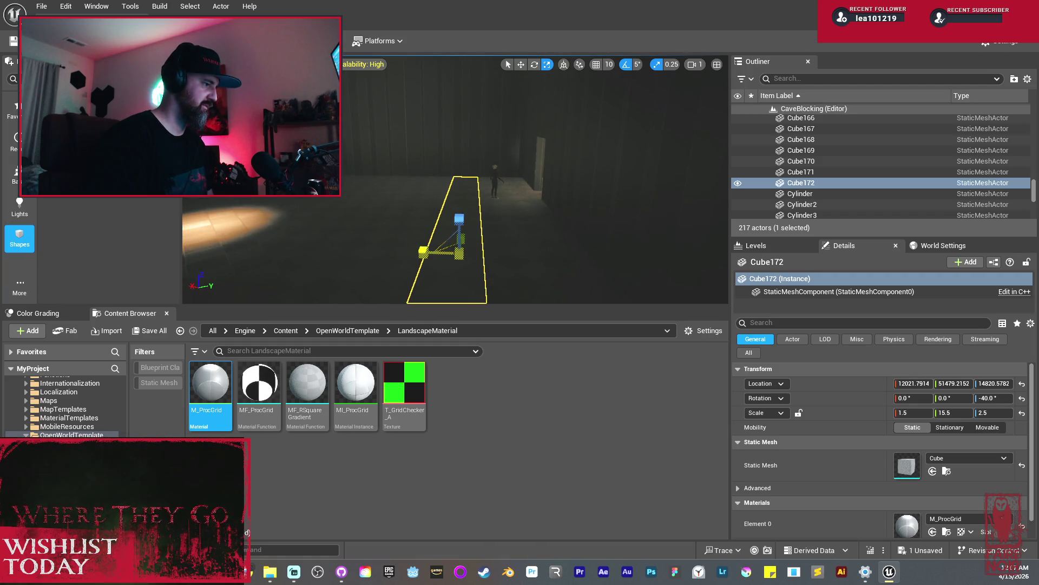
pyautogui.moveTo(423, 251); pyautogui.dragTo(432, 251)
pyautogui.moveTo(494, 265)
pyautogui.mouseDown()
pyautogui.moveTo(406, 264)
pyautogui.moveTo(443, 218)
pyautogui.moveTo(319, 209)
pyautogui.mouseUp()
pyautogui.press('w')
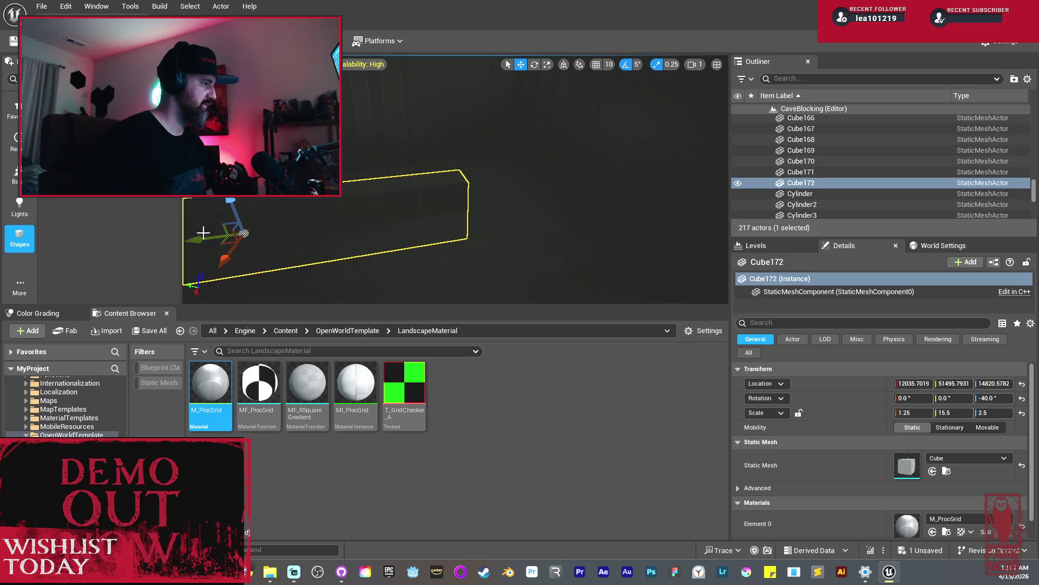
pyautogui.moveTo(202, 240)
pyautogui.mouseDown()
pyautogui.moveTo(494, 239)
pyautogui.moveTo(556, 225)
pyautogui.mouseUp()
pyautogui.press('r')
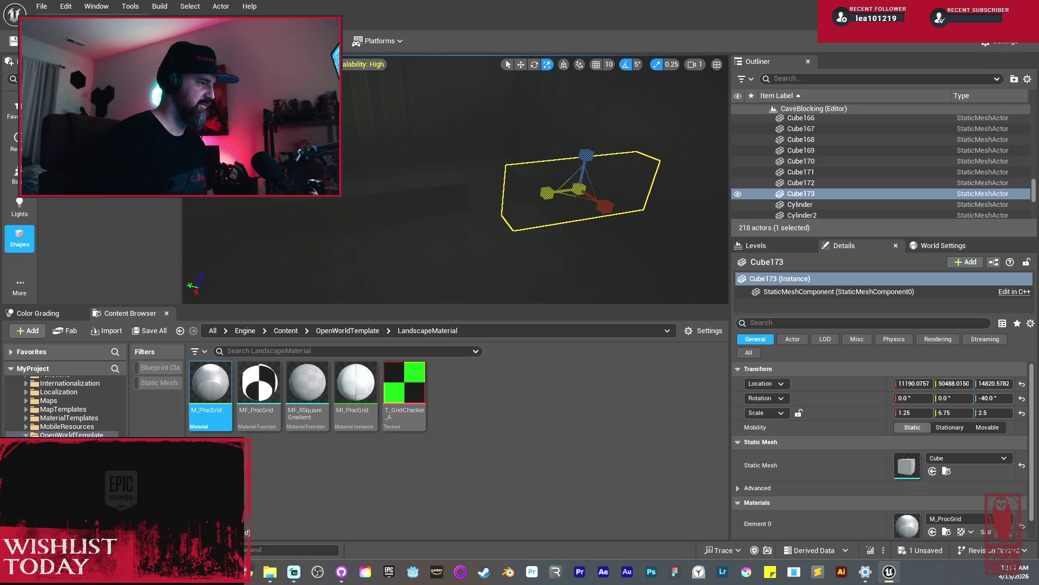
# Shorten Cube173 to 4.75 length and duplicate it as Cube174 alongside.
pyautogui.moveTo(502, 210)
pyautogui.mouseDown()
pyautogui.moveTo(544, 228)
pyautogui.moveTo(493, 215)
pyautogui.mouseUp()
pyautogui.press('w')
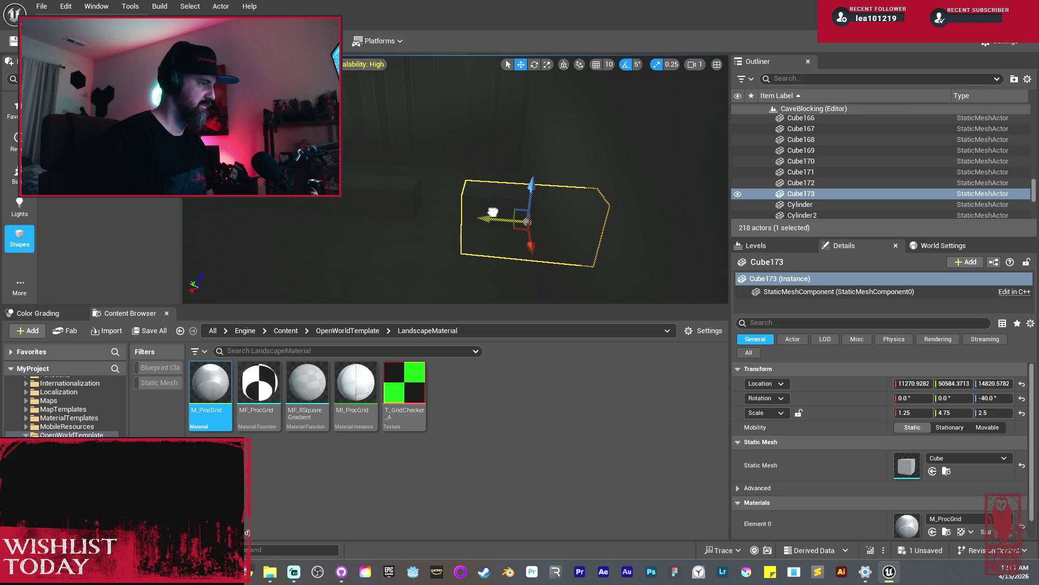
pyautogui.moveTo(484, 213); pyautogui.dragTo(484, 235)
pyautogui.keyDown('alt'); pyautogui.moveTo(600, 191); pyautogui.dragTo(244, 206); pyautogui.keyUp('alt')
pyautogui.moveTo(235, 206); pyautogui.dragTo(232, 207)
# Duplicate Cube174 into a new wall piece, Cube175, to be angled.
pyautogui.moveTo(406, 209); pyautogui.dragTo(406, 209)
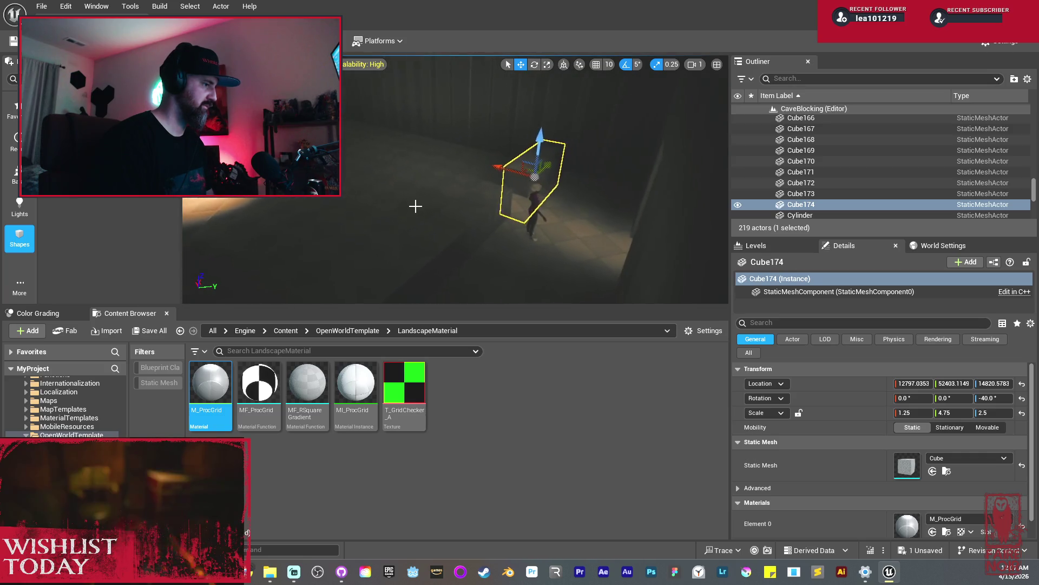
pyautogui.moveTo(514, 173)
pyautogui.mouseDown()
pyautogui.moveTo(512, 185)
pyautogui.moveTo(359, 144)
pyautogui.moveTo(513, 160)
pyautogui.moveTo(455, 165)
pyautogui.moveTo(474, 180)
pyautogui.moveTo(486, 161)
pyautogui.moveTo(498, 167)
pyautogui.mouseUp()
pyautogui.press('e')
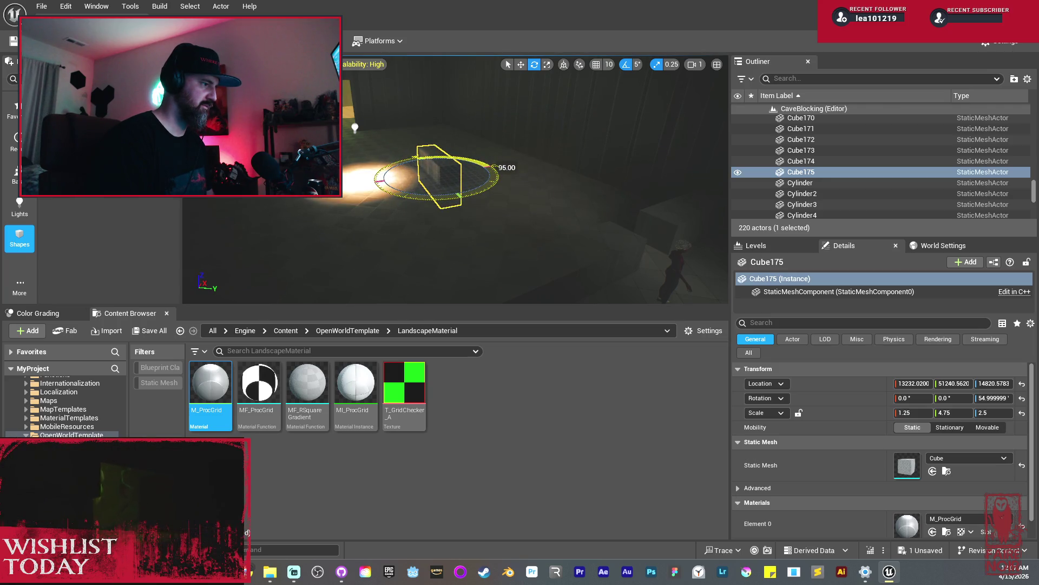
# Raise Cube175, scale it to 3.75 height and 7.5 width, and copy it across the room as Cube176.
pyautogui.press('f')
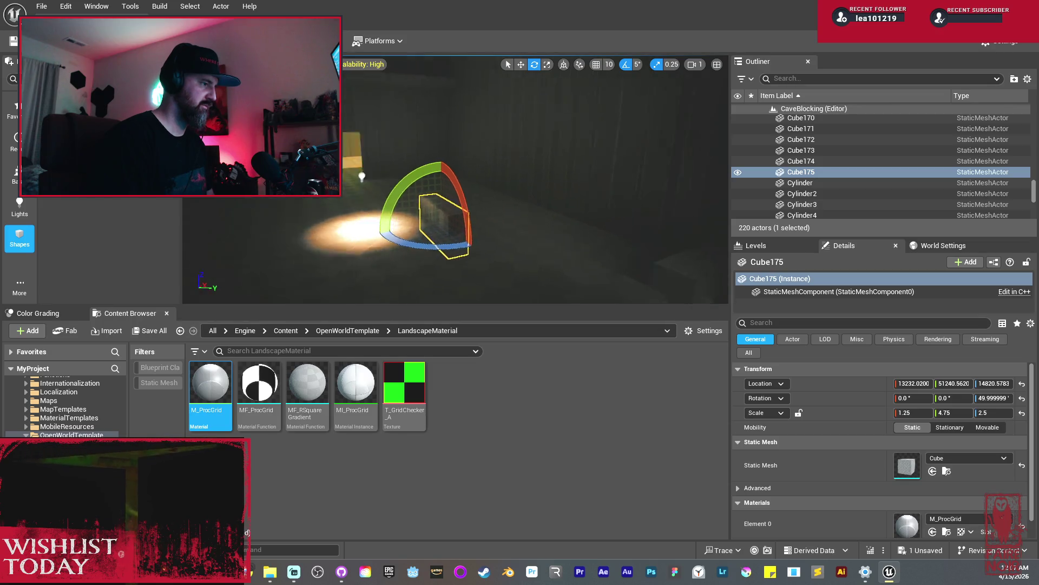
pyautogui.press('w')
pyautogui.moveTo(480, 168); pyautogui.dragTo(479, 156)
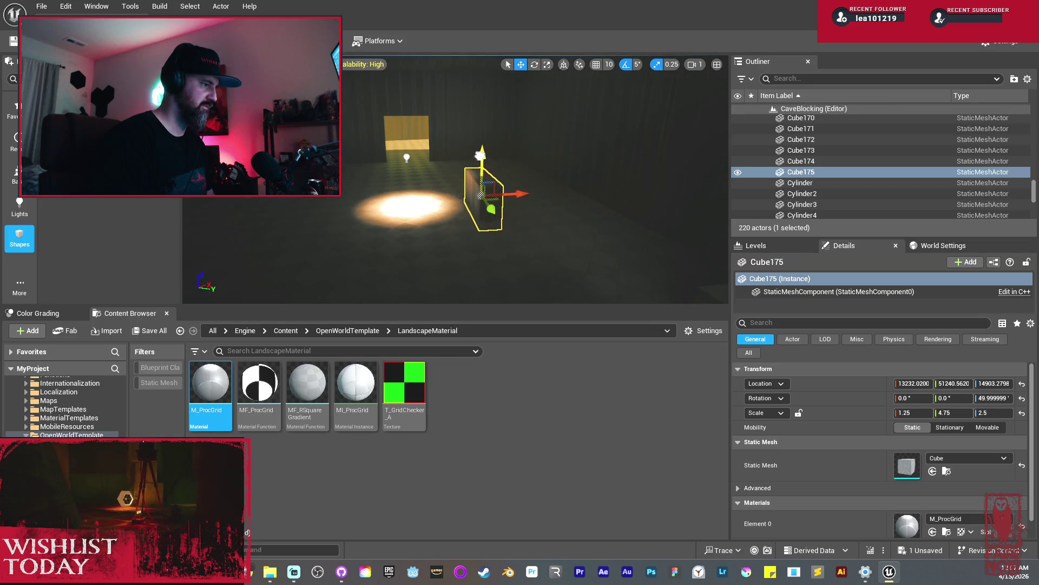
pyautogui.press('r')
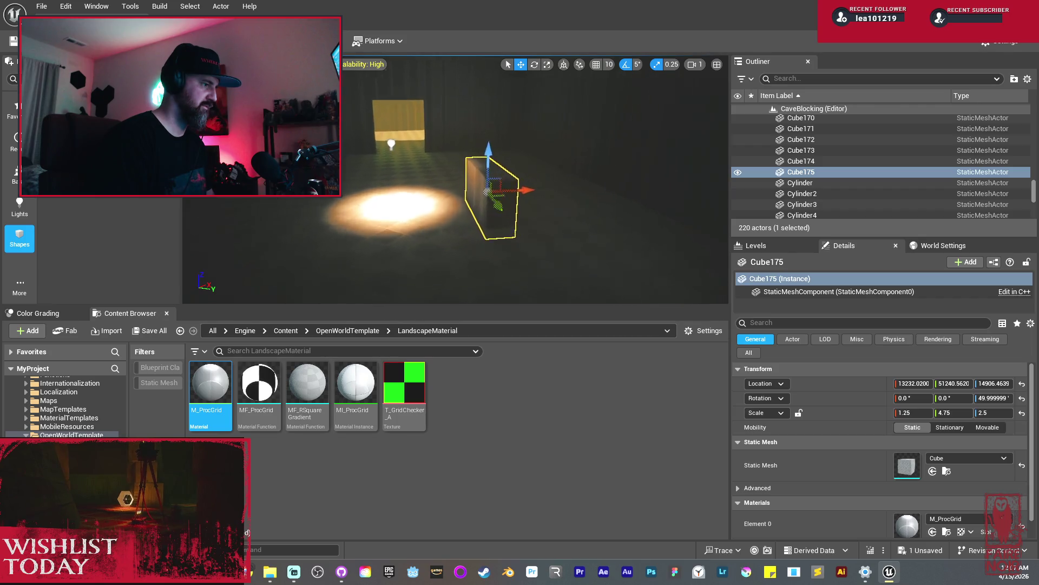
pyautogui.scroll(2, 484, 184)
pyautogui.moveTo(473, 192)
pyautogui.mouseDown()
pyautogui.moveTo(475, 170)
pyautogui.moveTo(587, 169)
pyautogui.moveTo(488, 170)
pyautogui.moveTo(513, 149)
pyautogui.mouseUp()
pyautogui.press('w')
pyautogui.press('r')
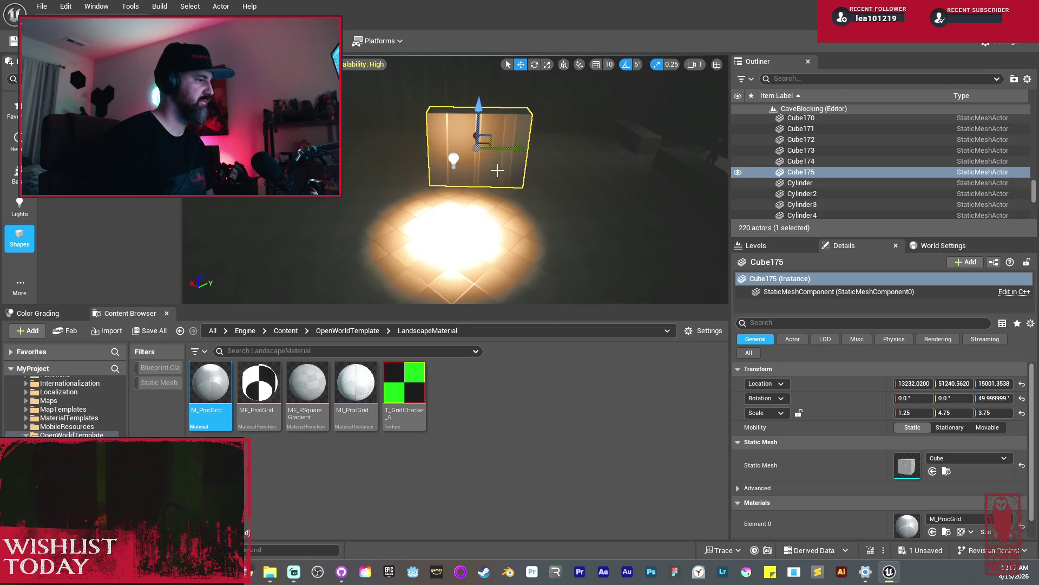
pyautogui.press('w')
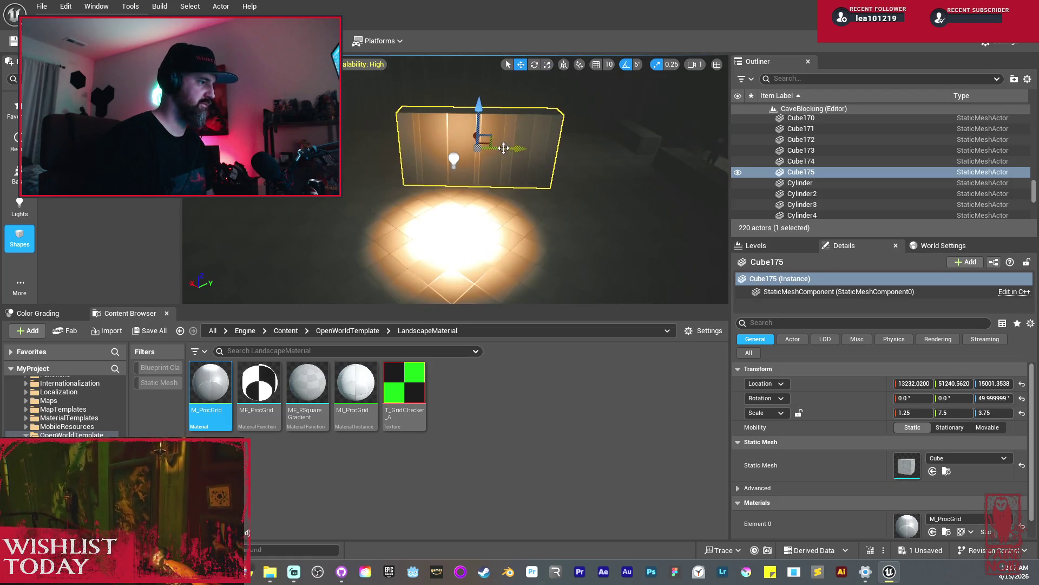
pyautogui.moveTo(514, 148)
pyautogui.mouseDown()
pyautogui.moveTo(495, 136)
pyautogui.moveTo(443, 137)
pyautogui.mouseUp()
pyautogui.moveTo(564, 152); pyautogui.dragTo(484, 139)
pyautogui.press('f')
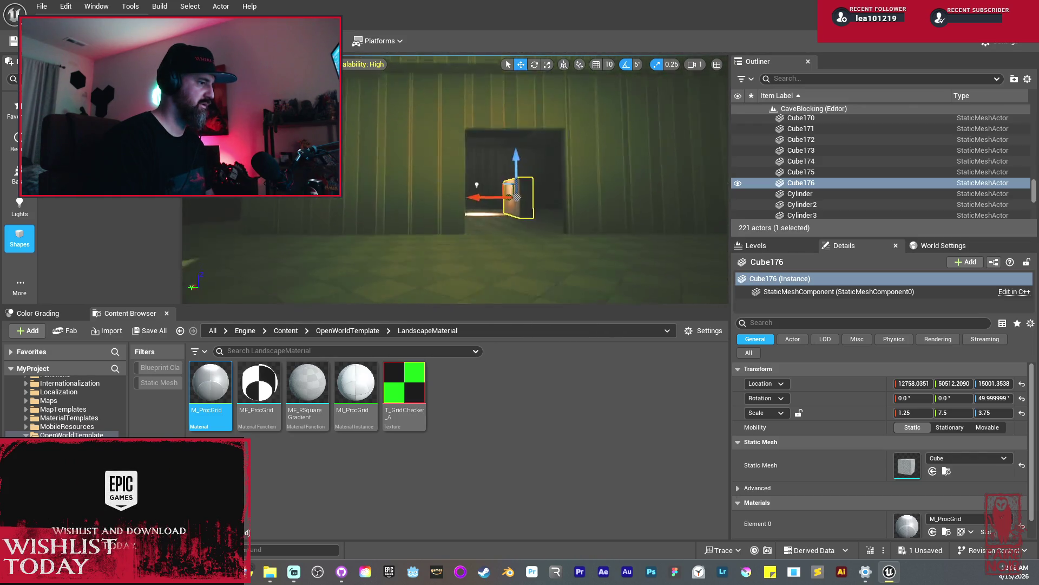
# Deselect everything and save the CaveBlocking level via Save All.
pyautogui.press('Escape')
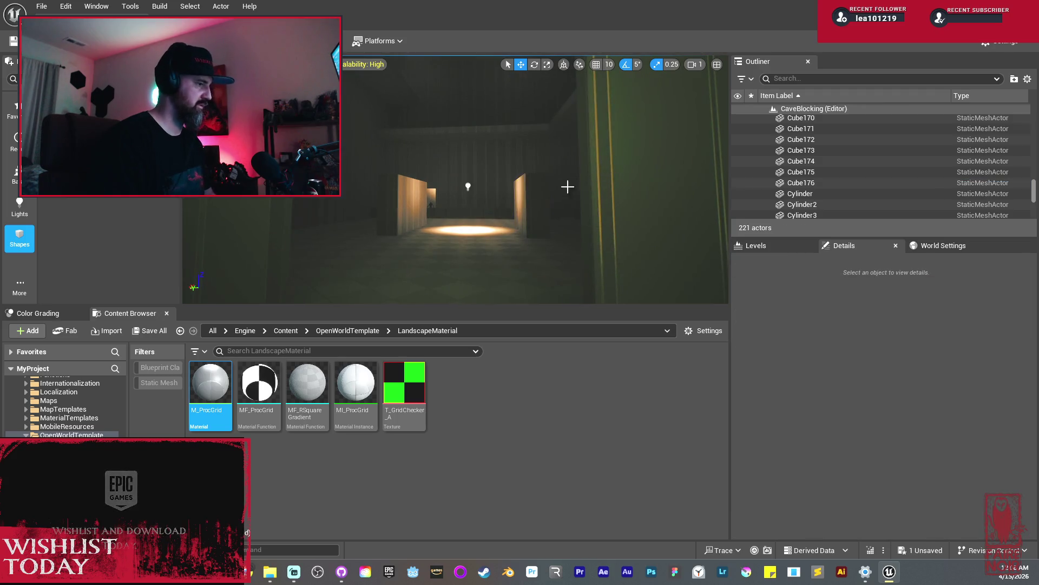
pyautogui.click(148, 331)
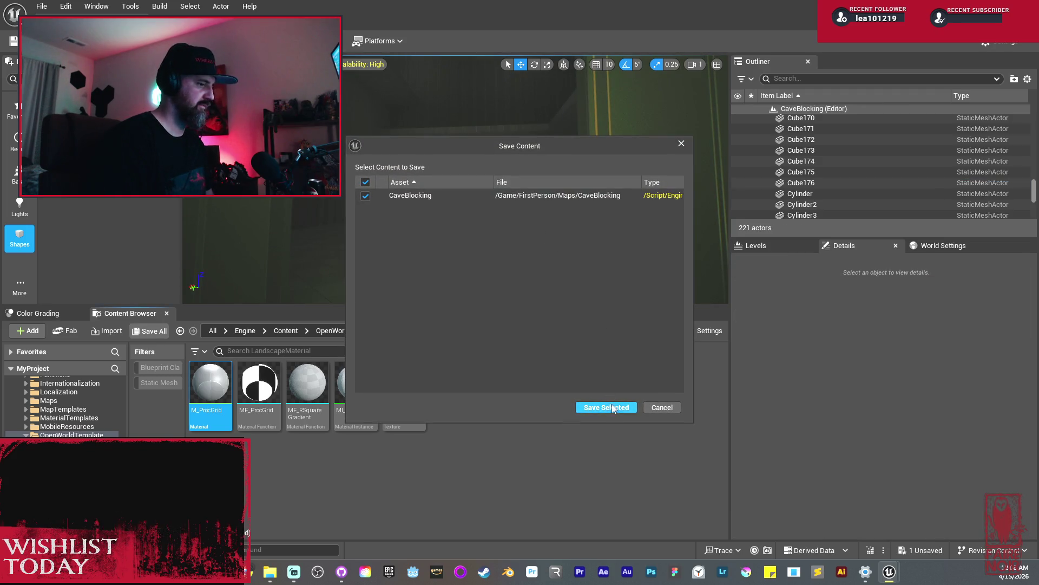
pyautogui.click(606, 407)
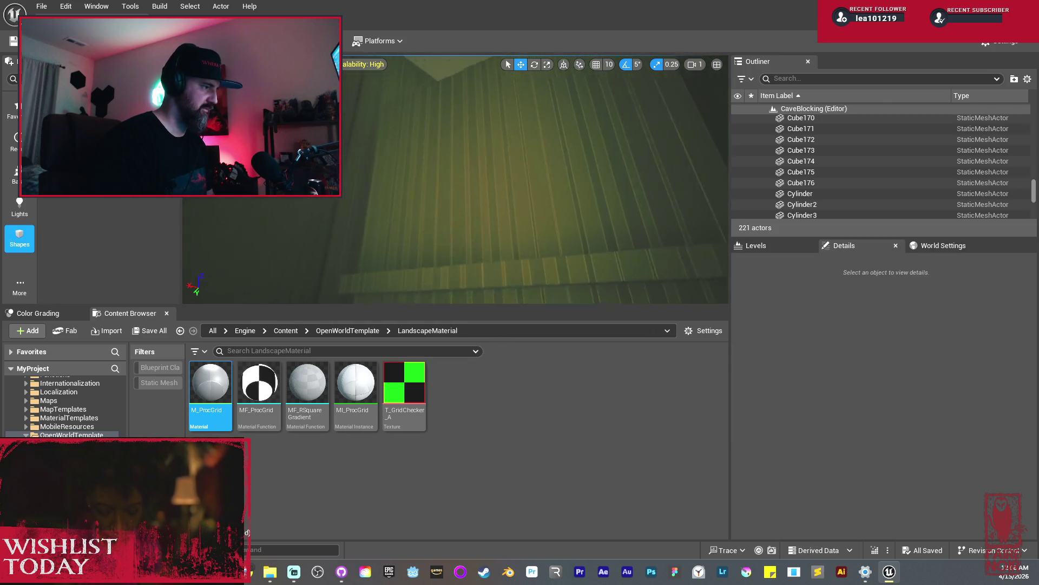